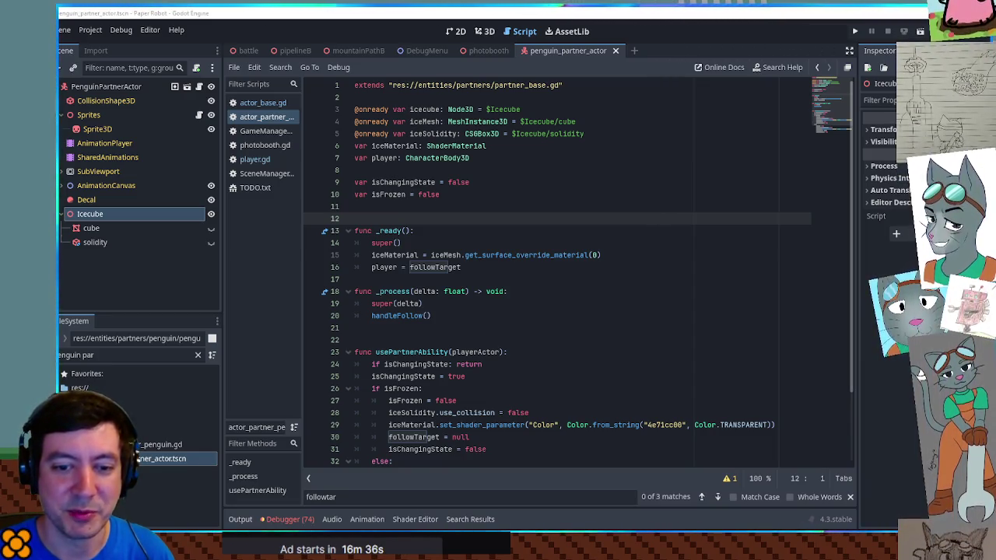
Step: Delete the stray blank lines 21 and 12 from the penguin partner script and save it
left_click(520, 206)
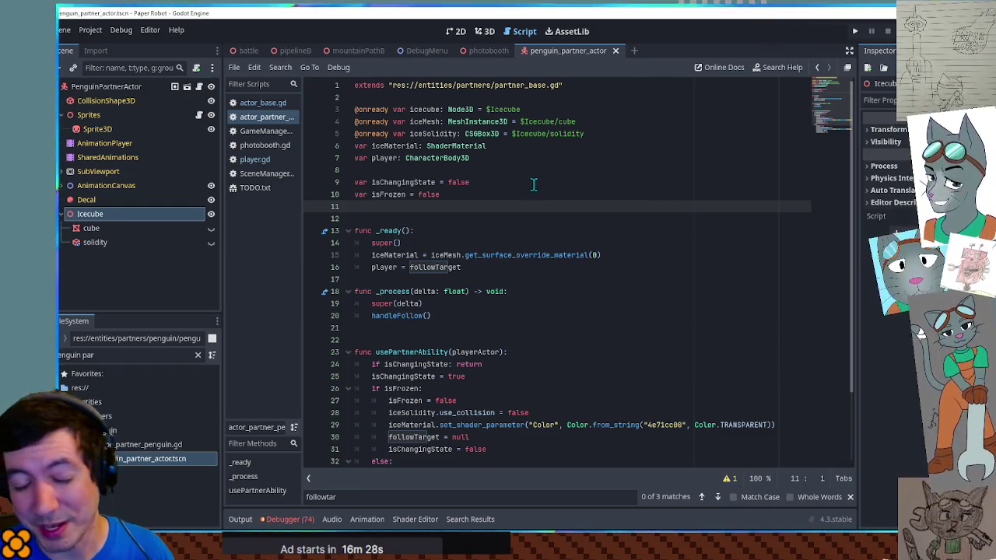
left_click(519, 199)
left_click(521, 205)
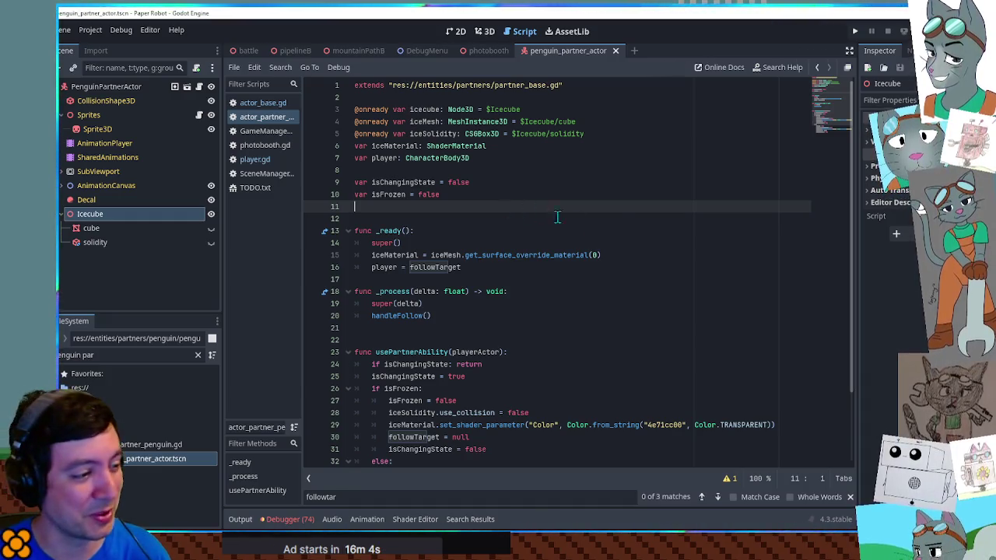
scroll(510, 208, "down", 3)
scroll(846, 112, "up", 1)
scroll(842, 105, "up", 2)
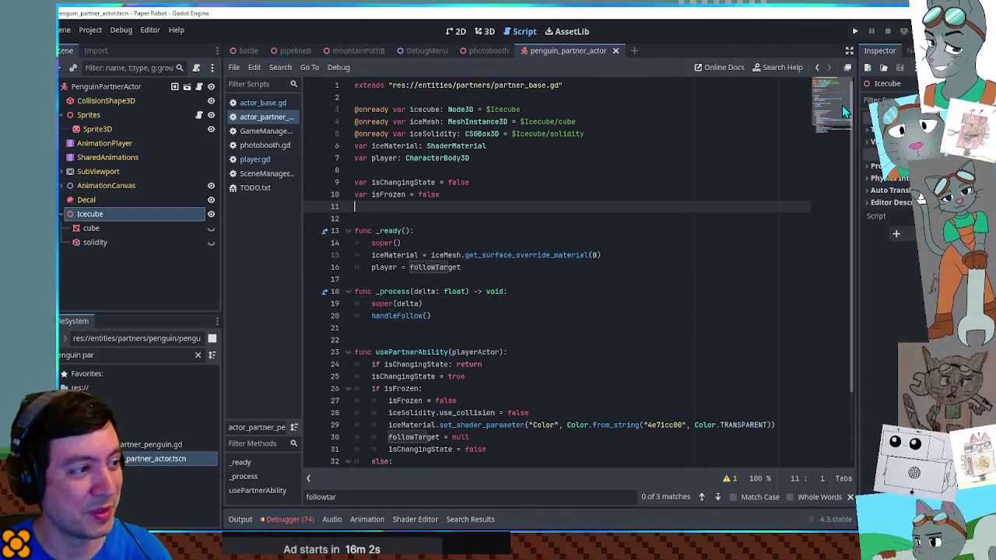
scroll(845, 116, "down", 2)
left_click(412, 243)
key("BackSpace")
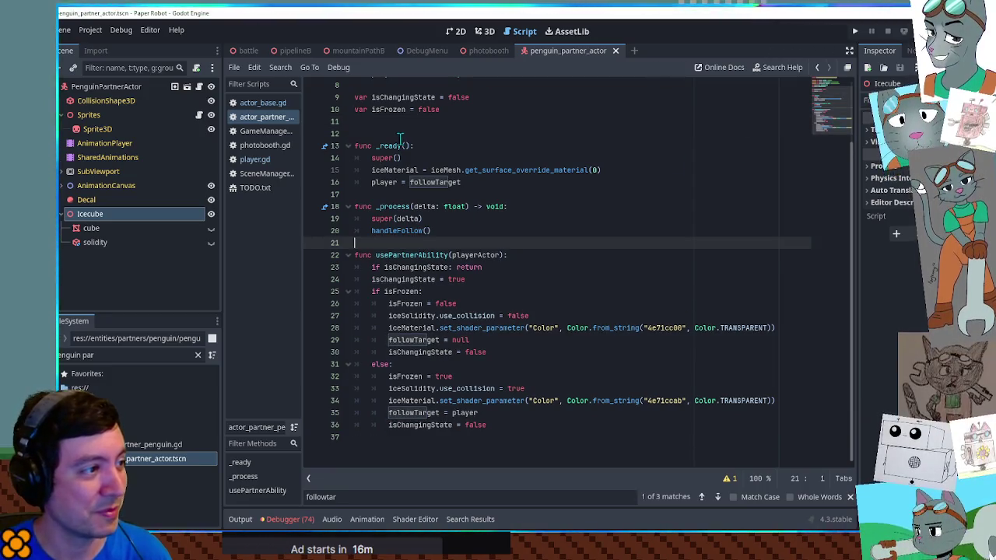
left_click(359, 133)
key("Delete")
key("ctrl+s")
Step: Review the followTarget usage on line 15, then switch to actor_base.gd
left_click(674, 340)
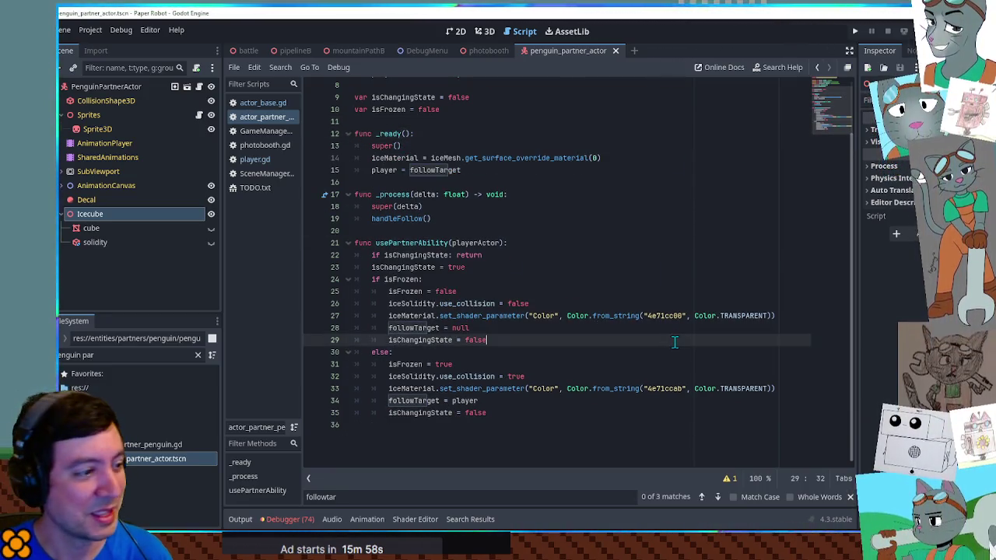
scroll(674, 340, "up", 2)
scroll(674, 341, "down", 2)
scroll(674, 340, "up", 2)
scroll(674, 341, "down", 2)
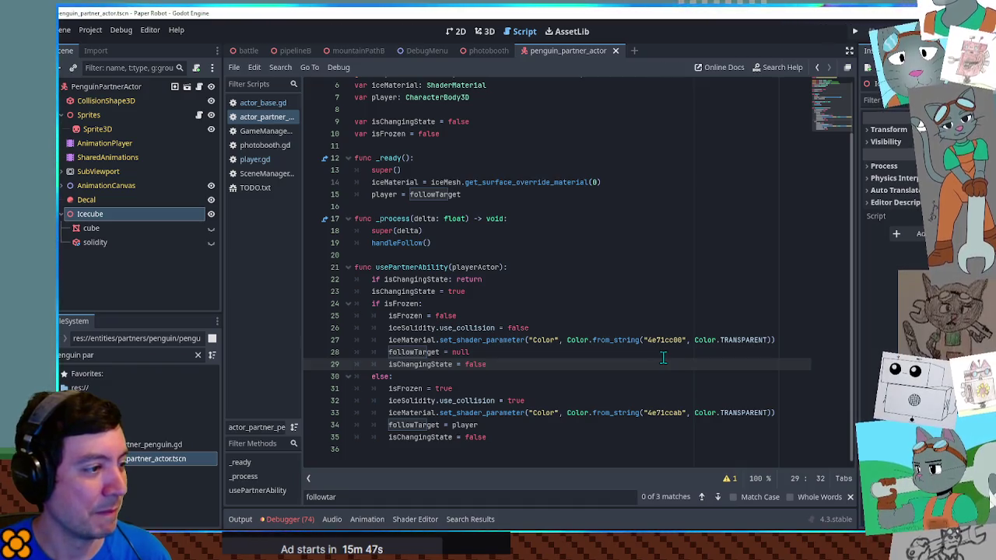
left_click(448, 195)
double_click(448, 195)
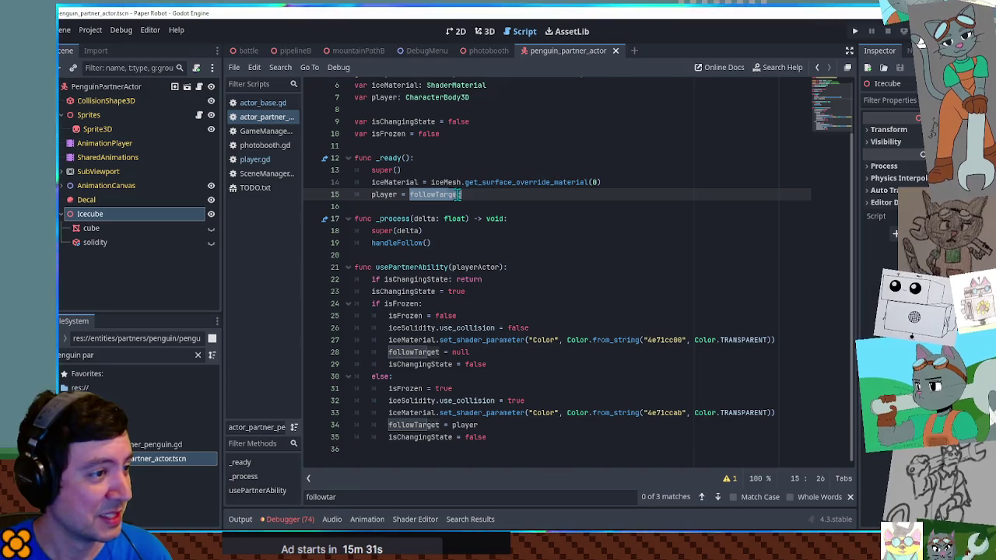
left_click(508, 194)
left_click(504, 204)
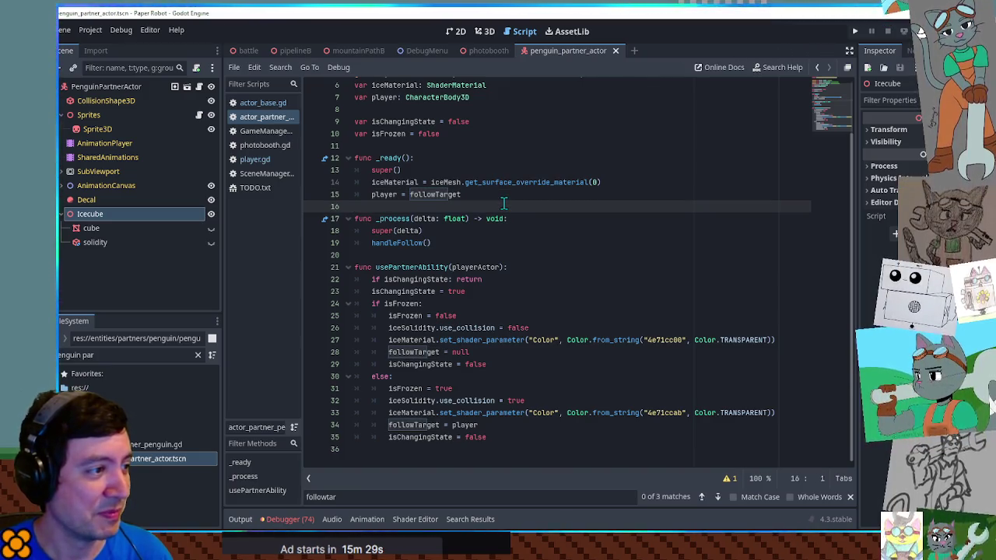
left_click(268, 105)
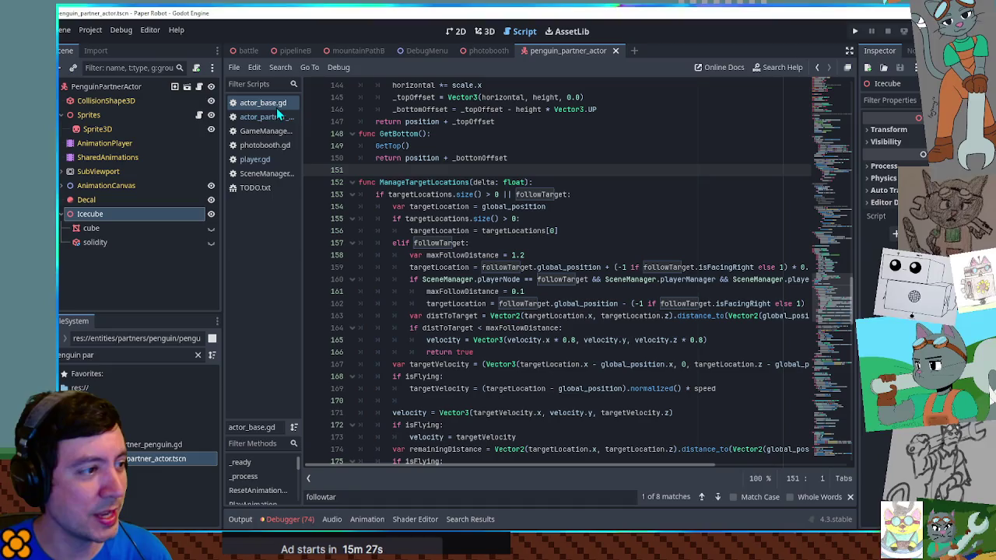
Step: In player.gd, comment out the partnerActor.followTarget == player condition on line 79
left_click(260, 158)
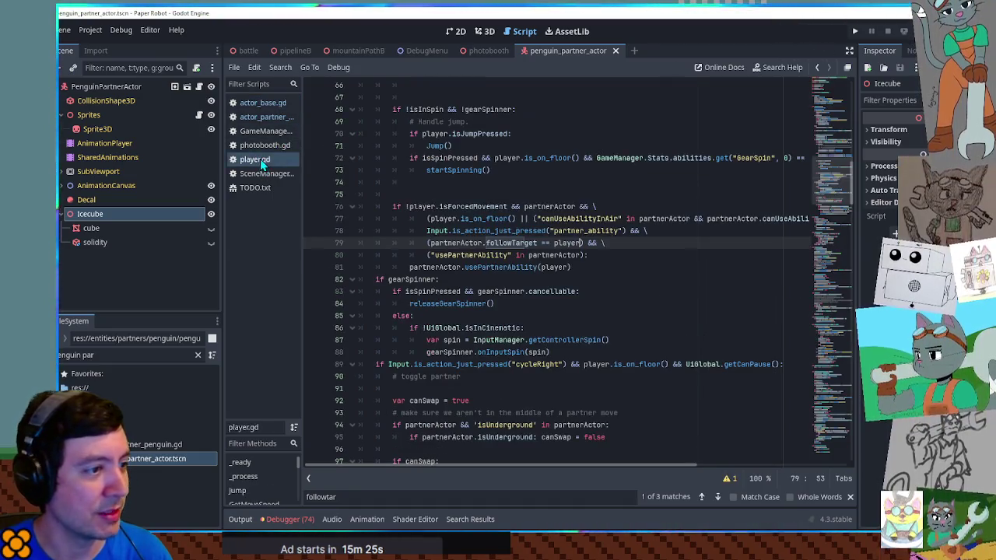
left_click_drag(430, 243, 576, 244)
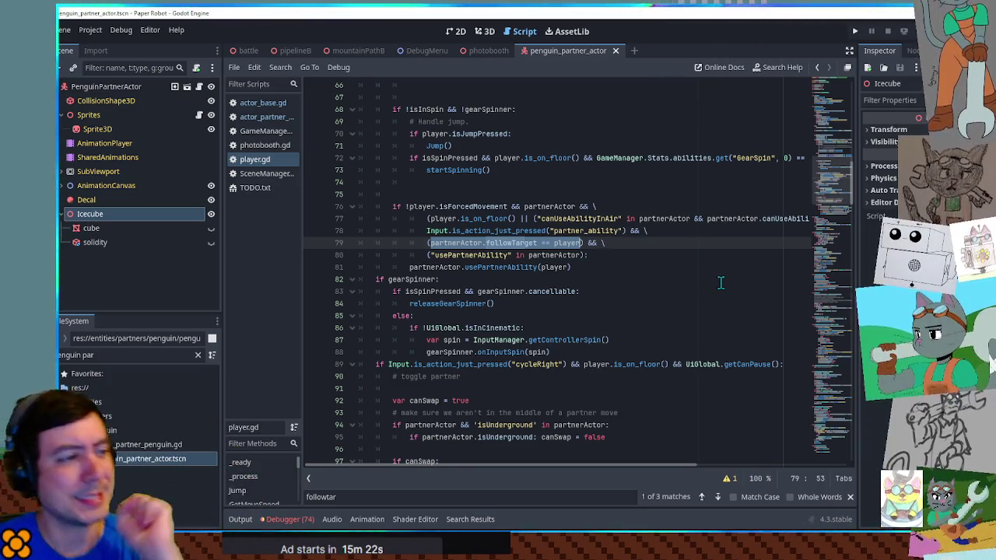
double_click(436, 243)
left_click_drag(427, 243, 606, 243)
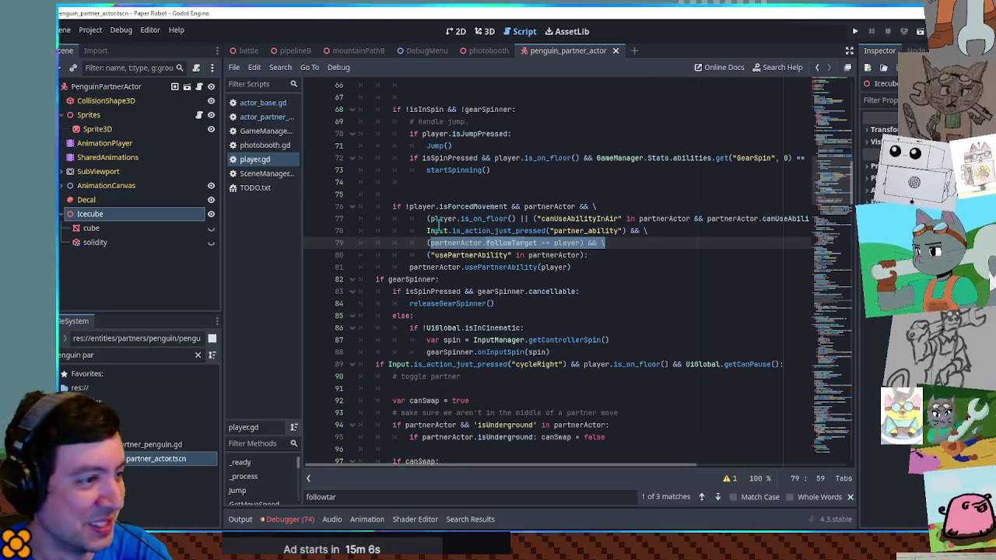
left_click_drag(426, 242, 626, 244)
left_click(626, 244)
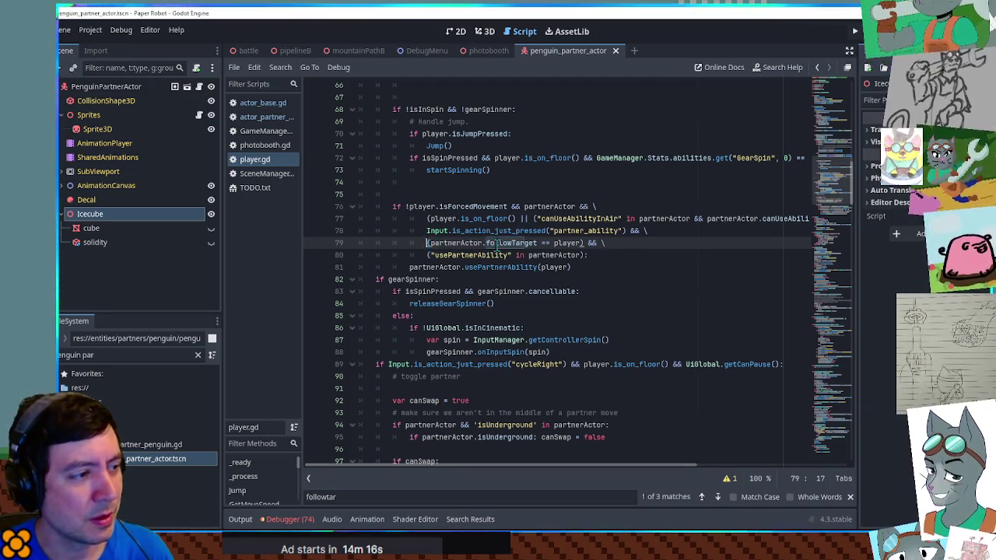
key("ctrl+k")
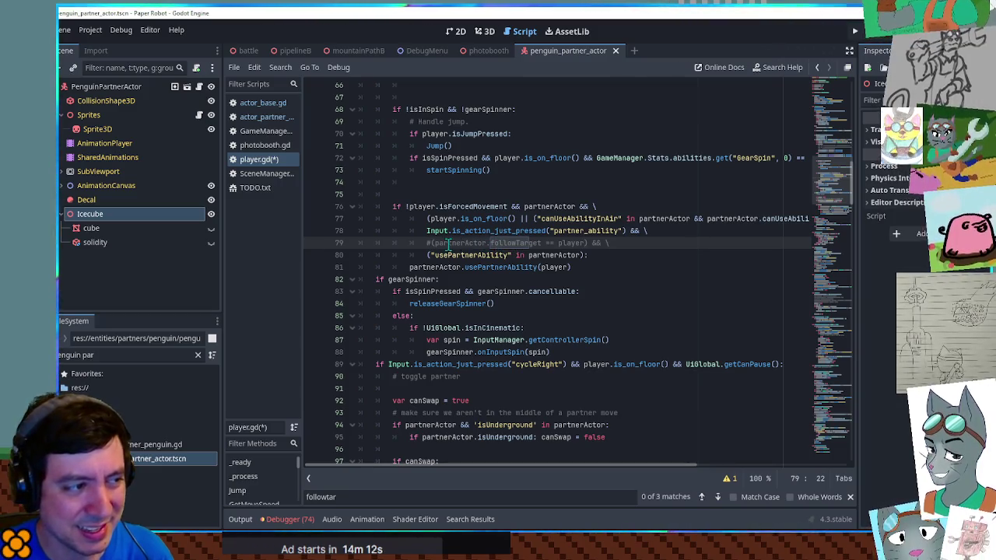
Step: Recheck the commented-out line 79 condition and save player.gd
double_click(448, 243)
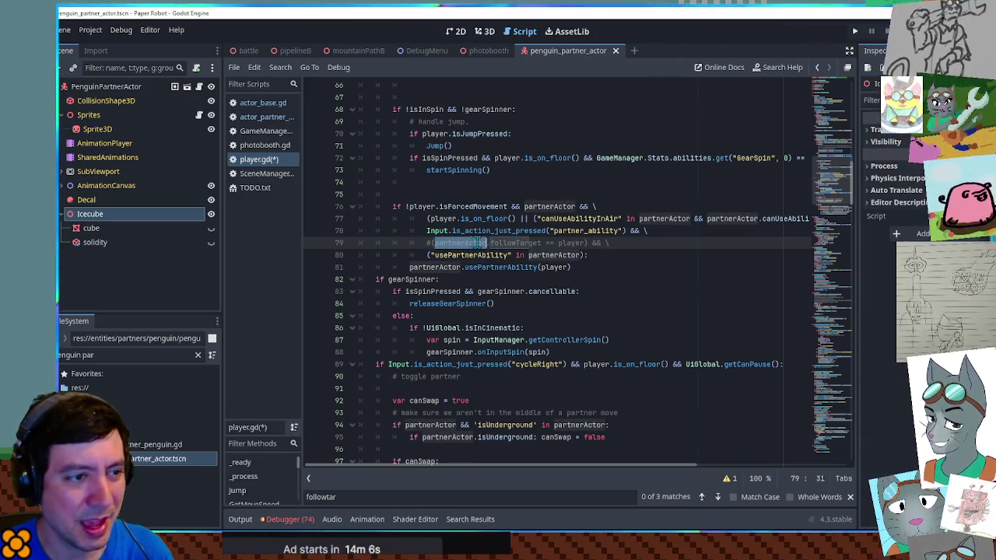
left_click(613, 243)
mouse_move(615, 243)
left_mouse_down()
mouse_move(412, 244)
mouse_move(426, 244)
left_mouse_up()
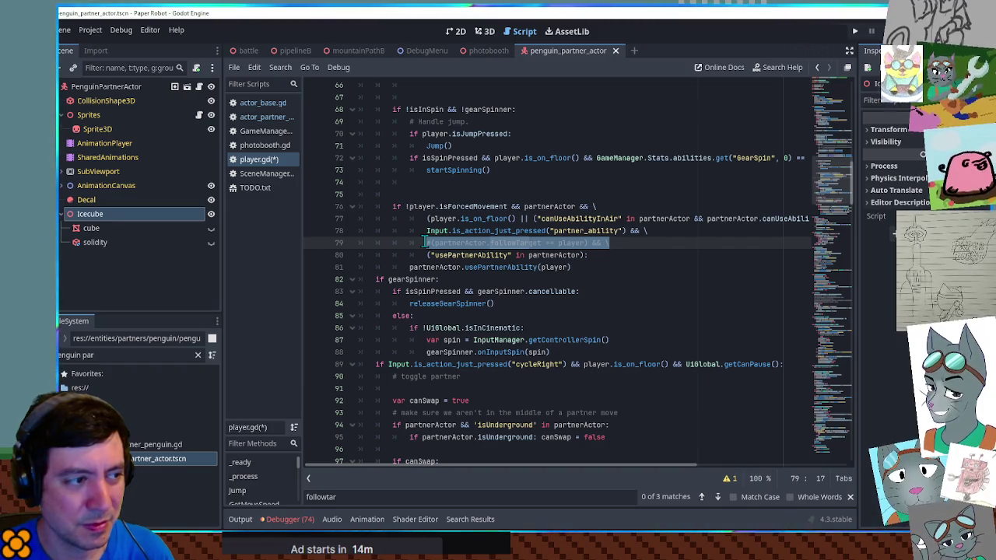
left_click(426, 243)
type("#")
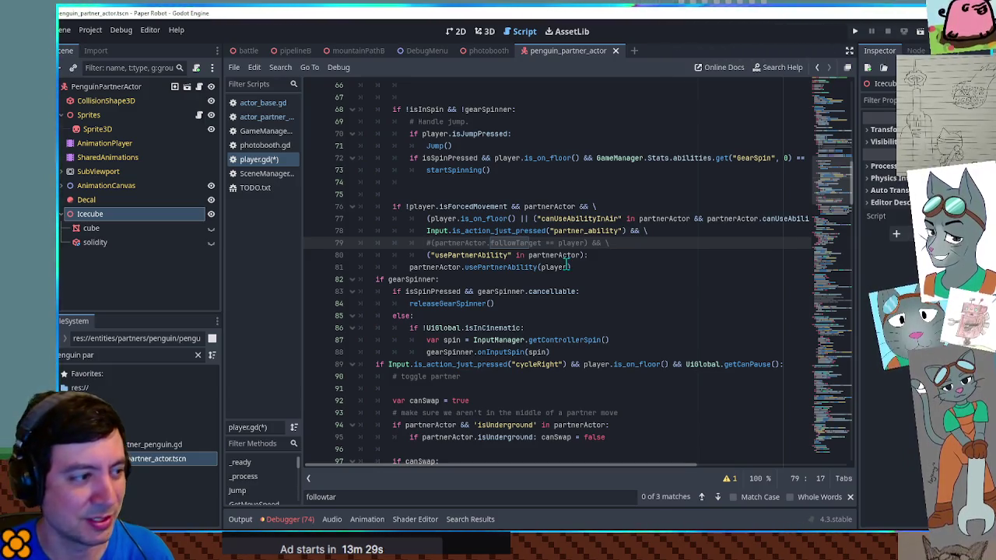
left_click(542, 219)
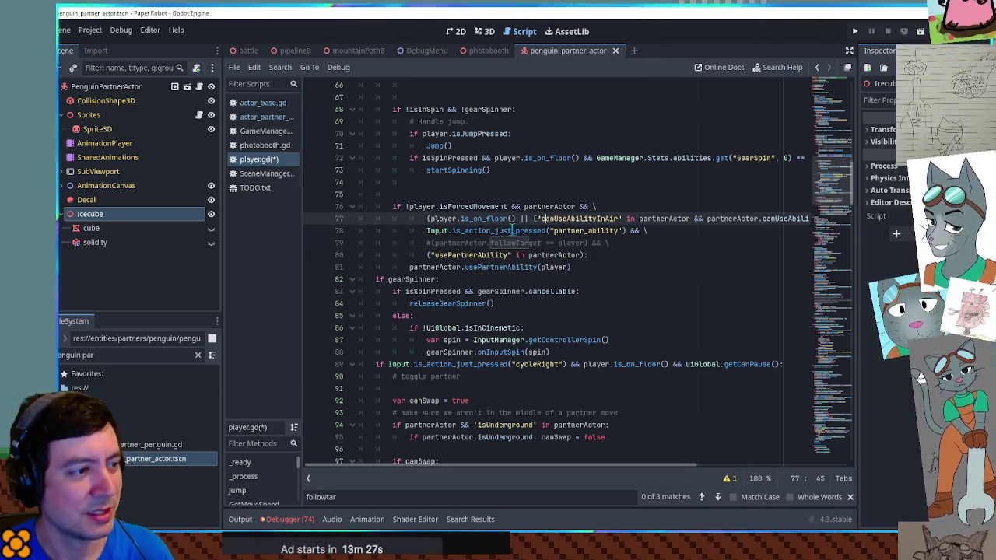
left_click_drag(434, 243, 585, 243)
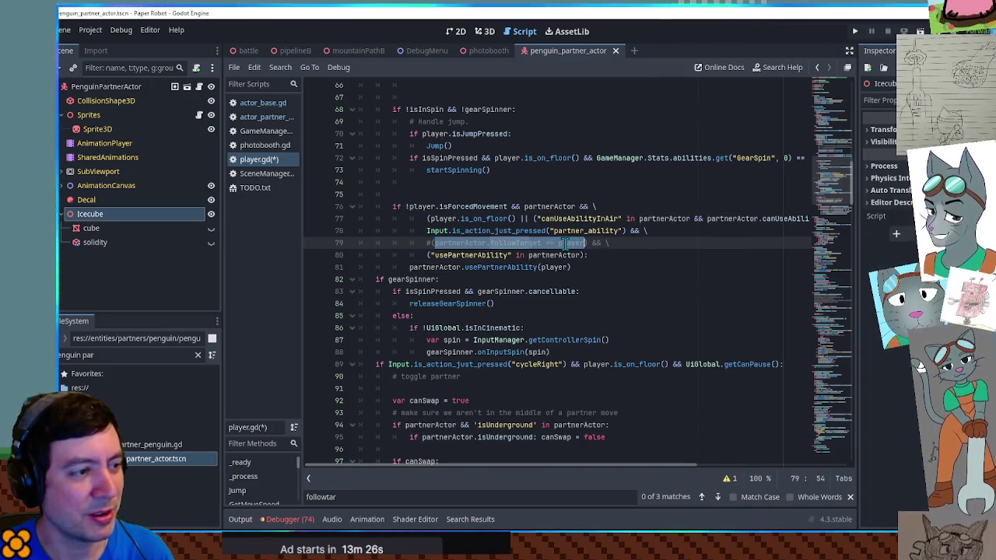
left_click(593, 243)
key("ctrl+s")
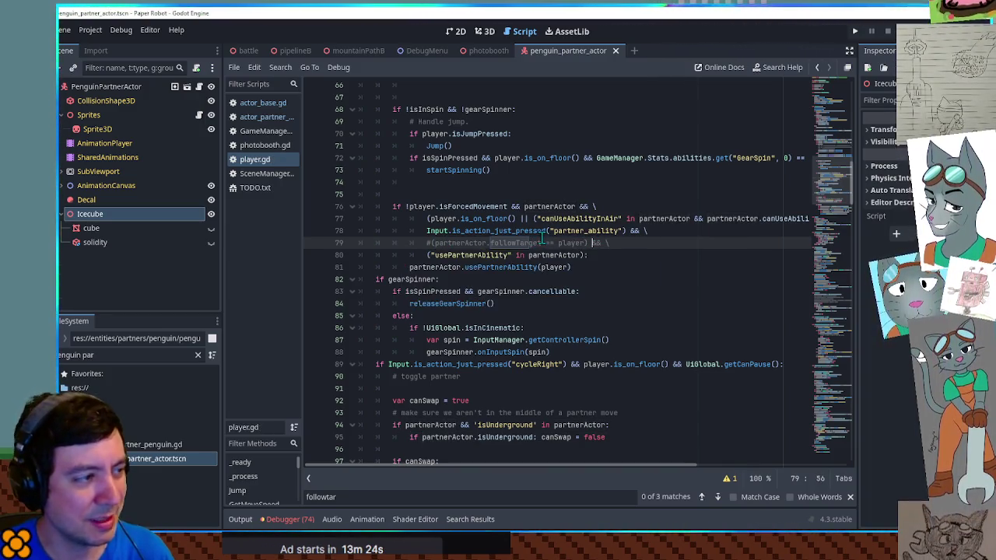
Step: Look over the partnerActor check again and switch to the mountainPathB scene
double_click(433, 243)
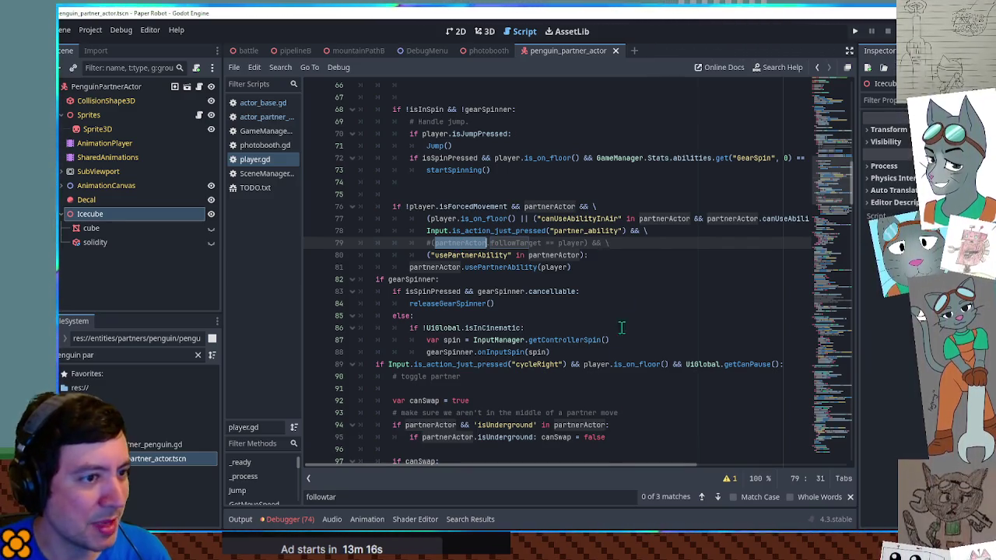
scroll(402, 190, "up", 3)
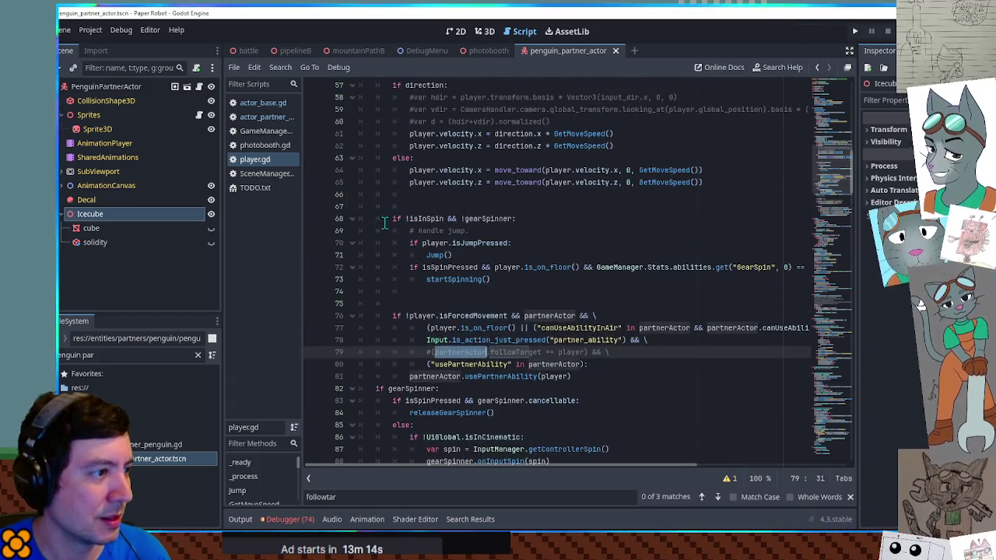
scroll(403, 190, "up", 5)
scroll(393, 223, "down", 7)
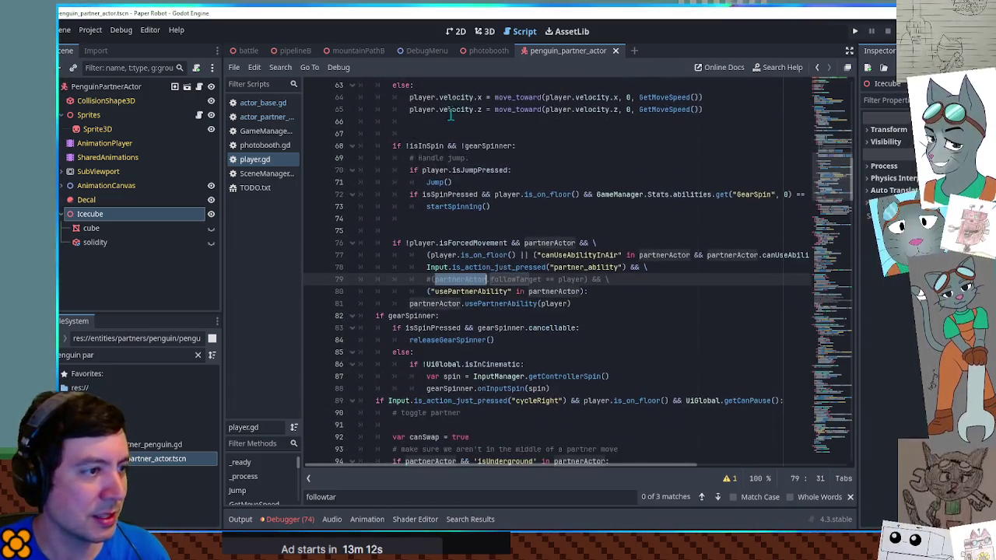
scroll(467, 249, "down", 4)
scroll(496, 267, "up", 3)
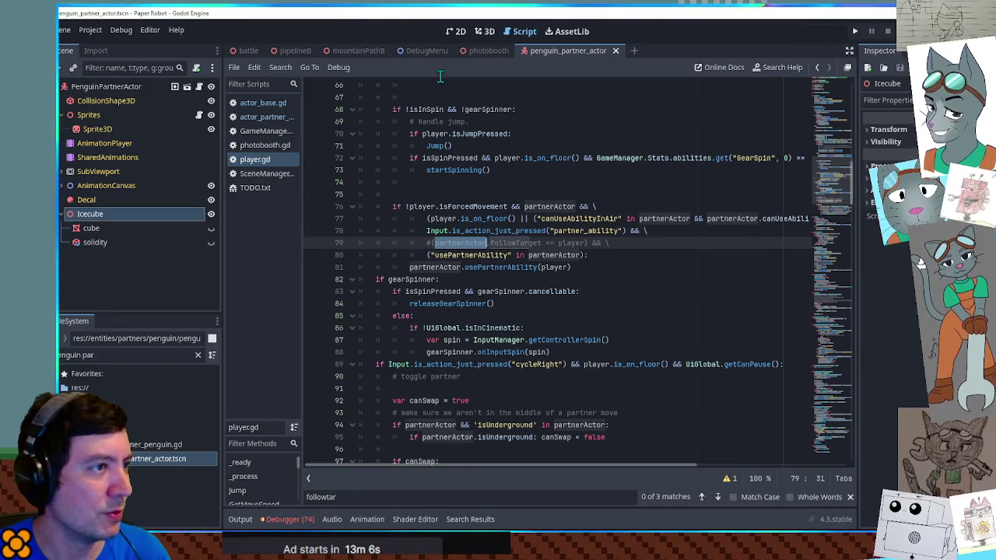
left_click(359, 51)
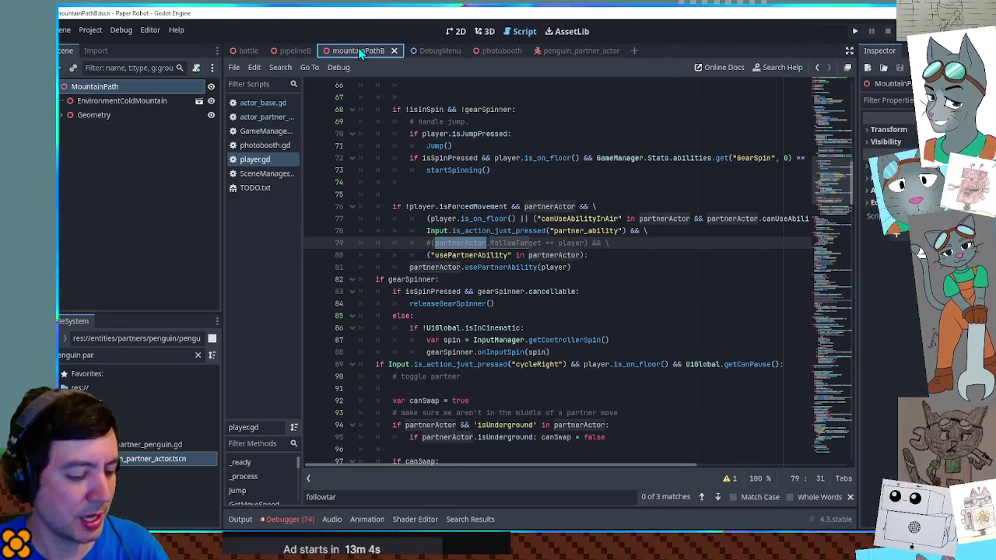
Step: Playtest with F6, walking and jumping the robot with the penguin following, then stop
key("F6")
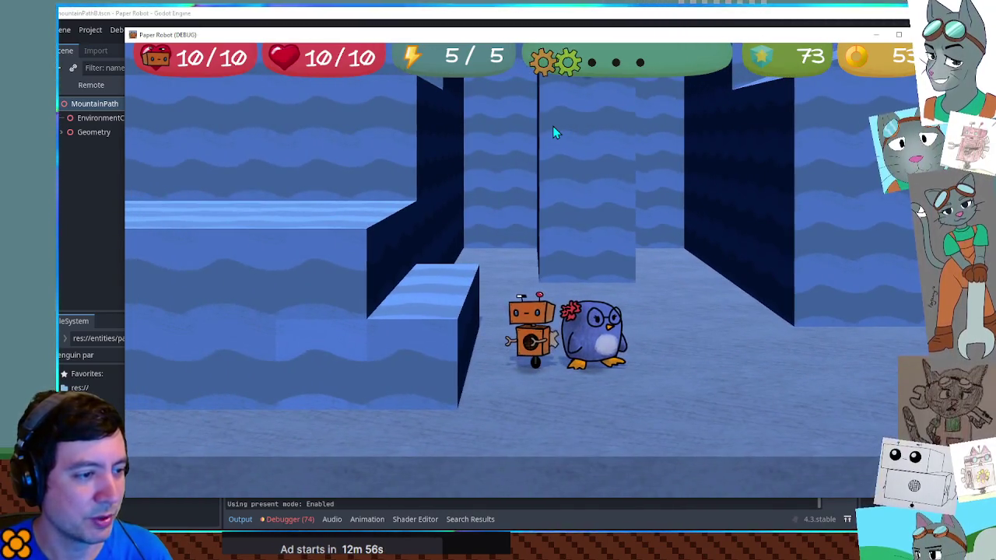
key("space")
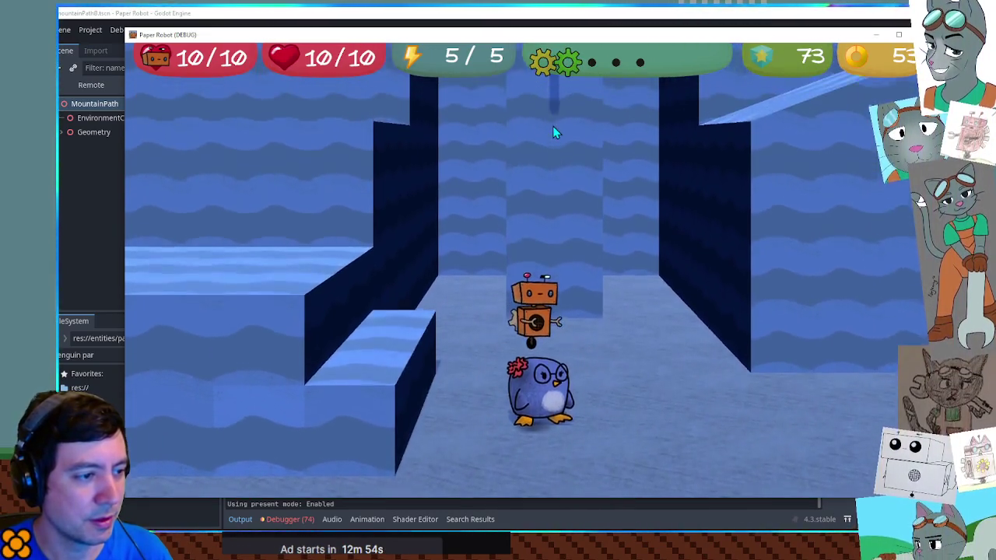
key("a")
key("w")
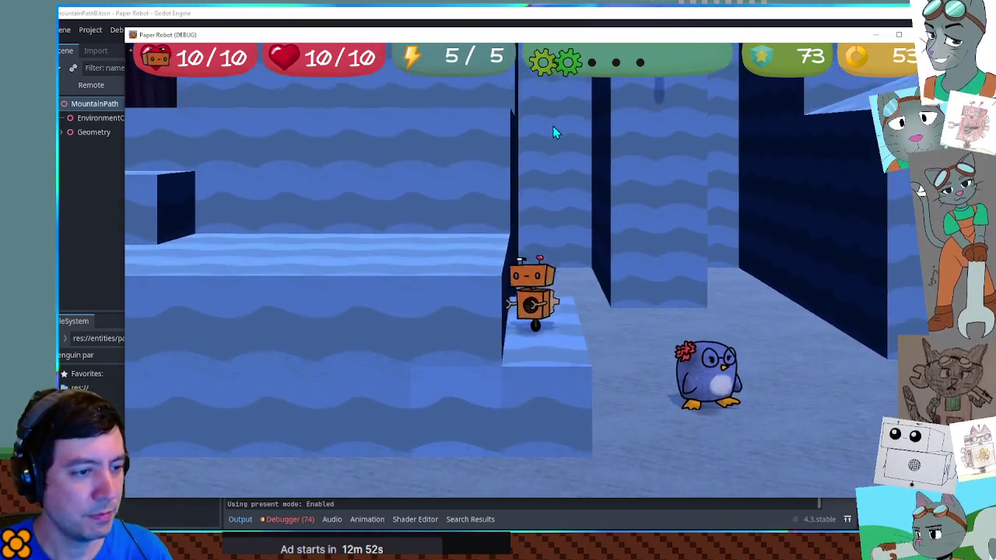
key("s")
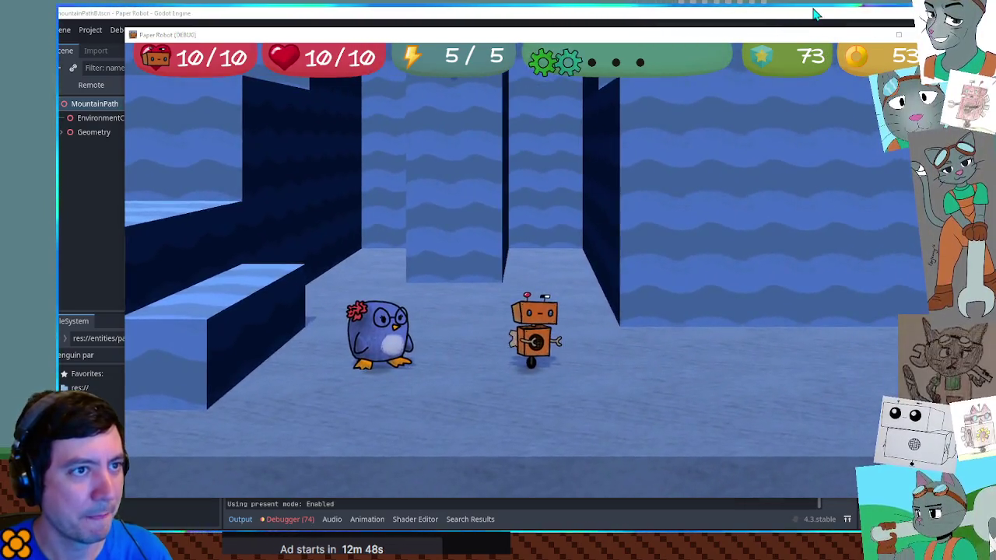
key("F8")
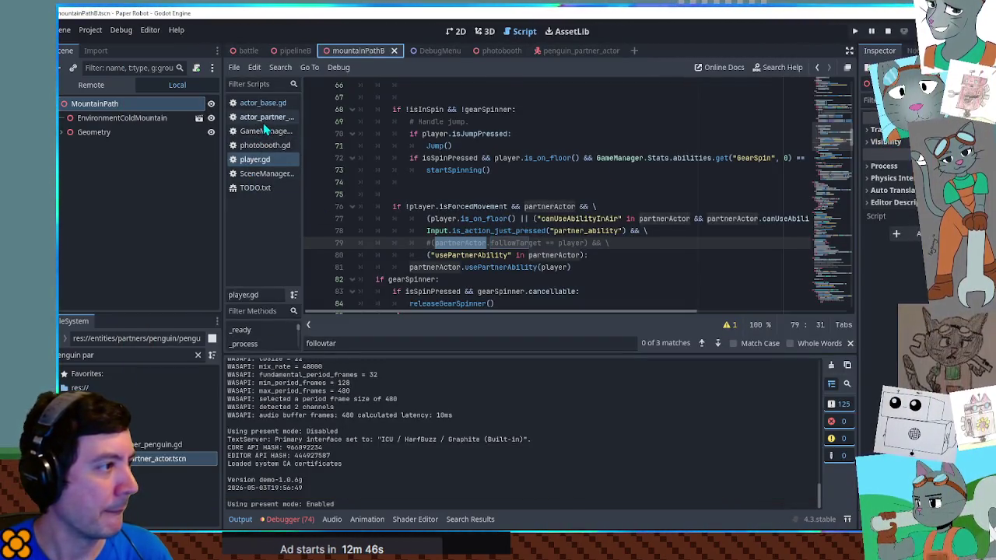
Step: In the partner actor script, move followTarget = player into the isFrozen thaw branch
left_click(263, 119)
scroll(541, 265, "down", 5)
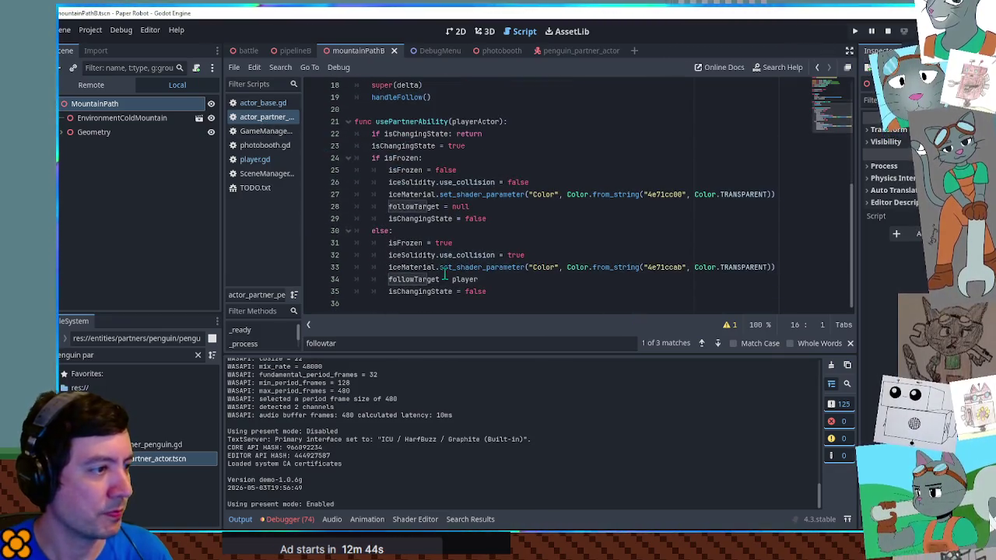
double_click(464, 206)
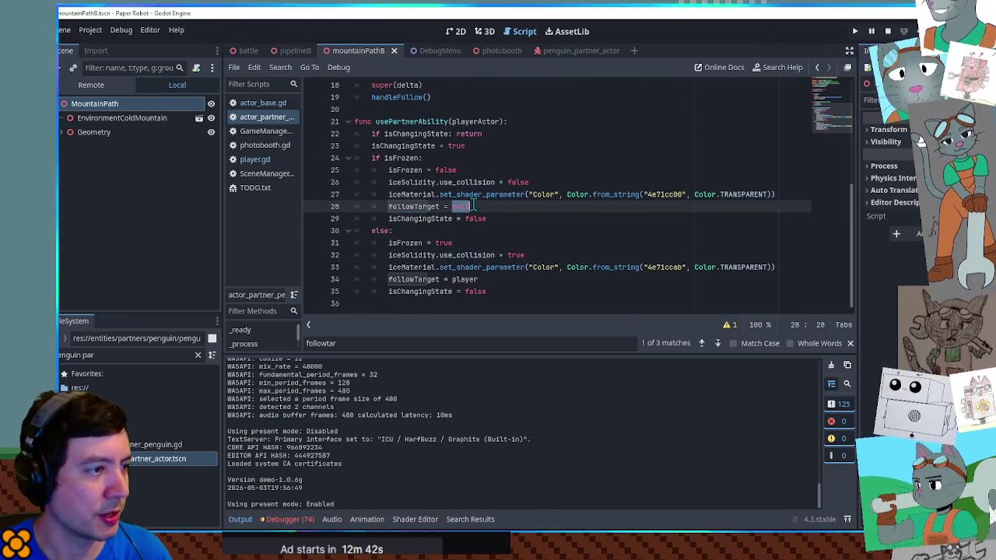
double_click(464, 280)
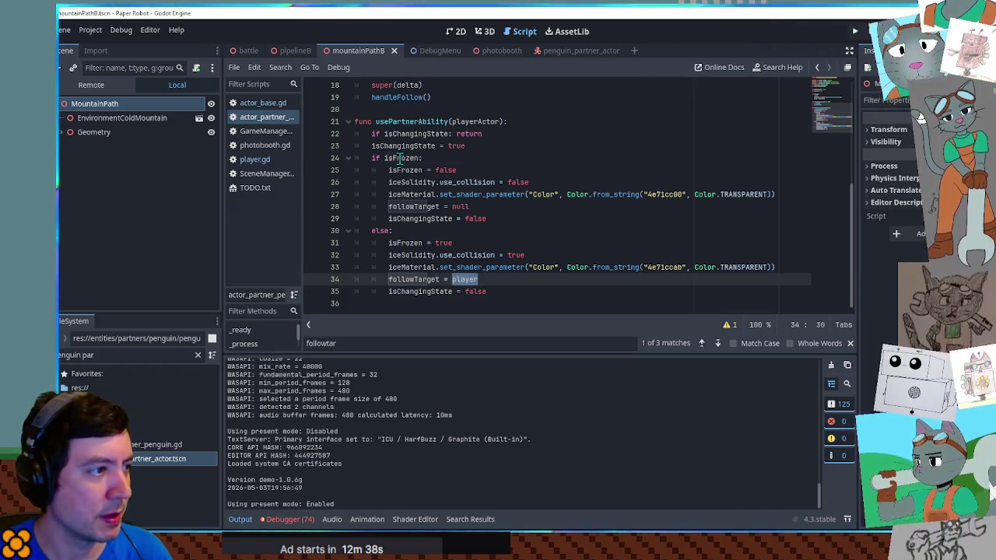
double_click(402, 158)
left_click(792, 277)
key("ctrl+x")
Step: Move followTarget = null into the freeze branch and run the game
left_click(792, 206)
key("ctrl+v")
triple_click(794, 218)
key("ctrl+x")
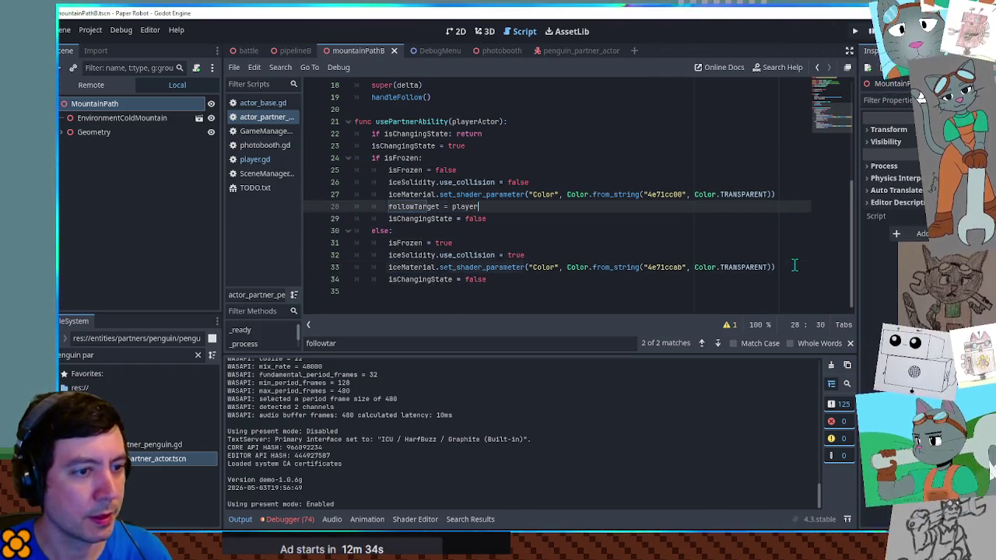
left_click(794, 267)
key("ctrl+v")
key("F5")
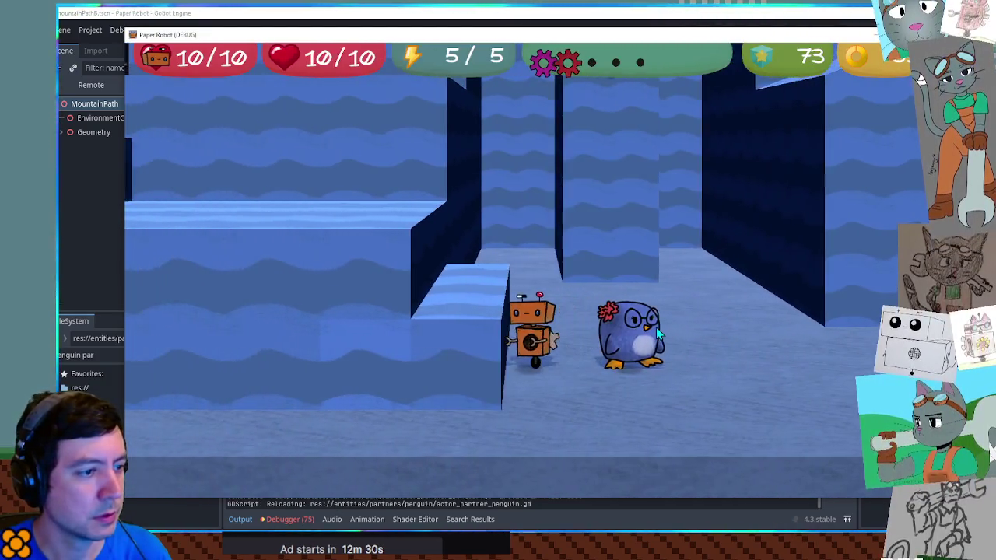
Step: Walk the robot around the icy corridor to check the penguin, then stop the game
key("w")
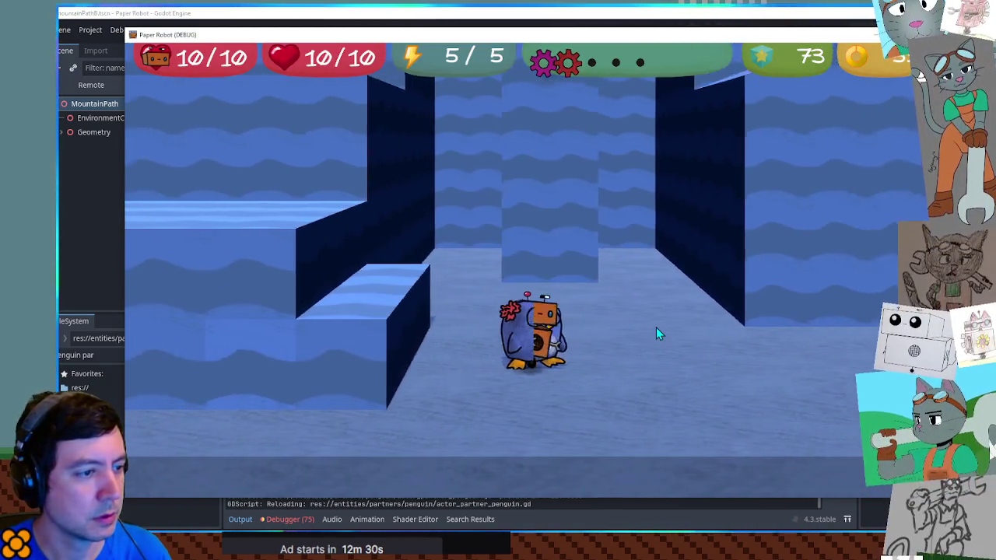
key("s")
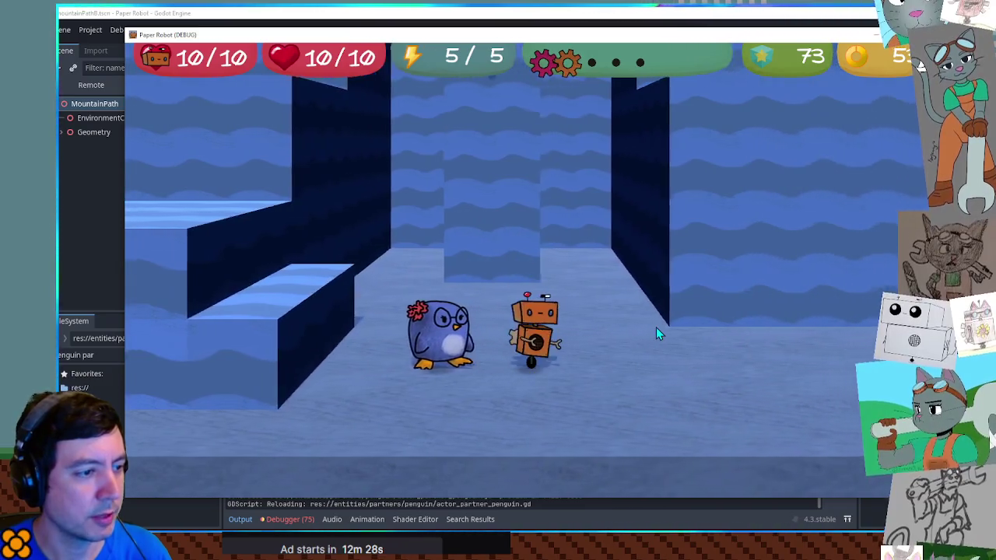
key("d")
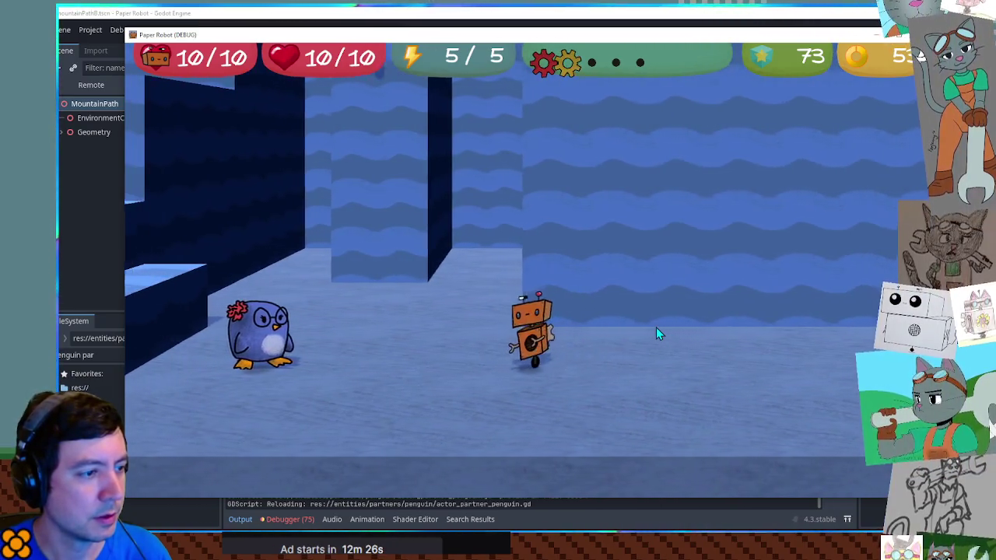
key("d")
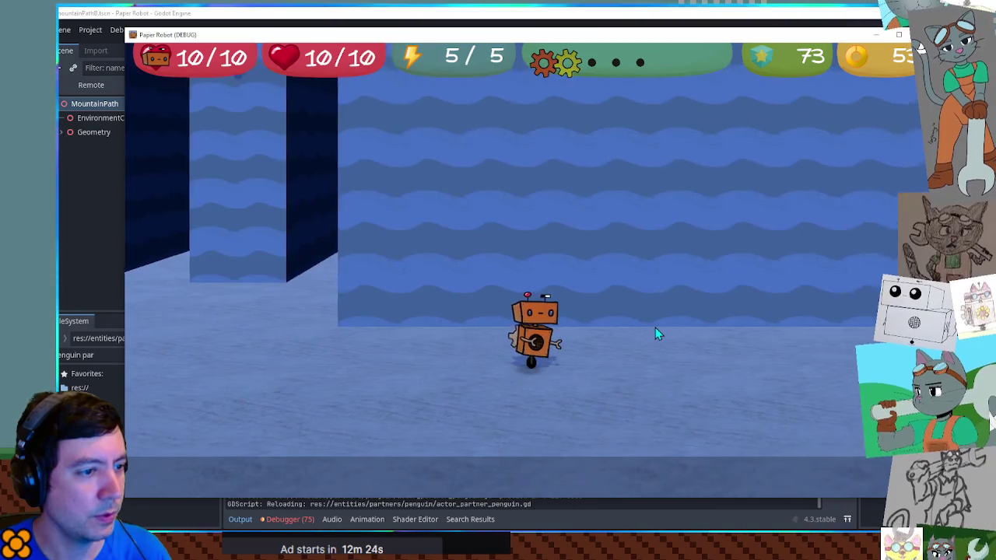
key("a")
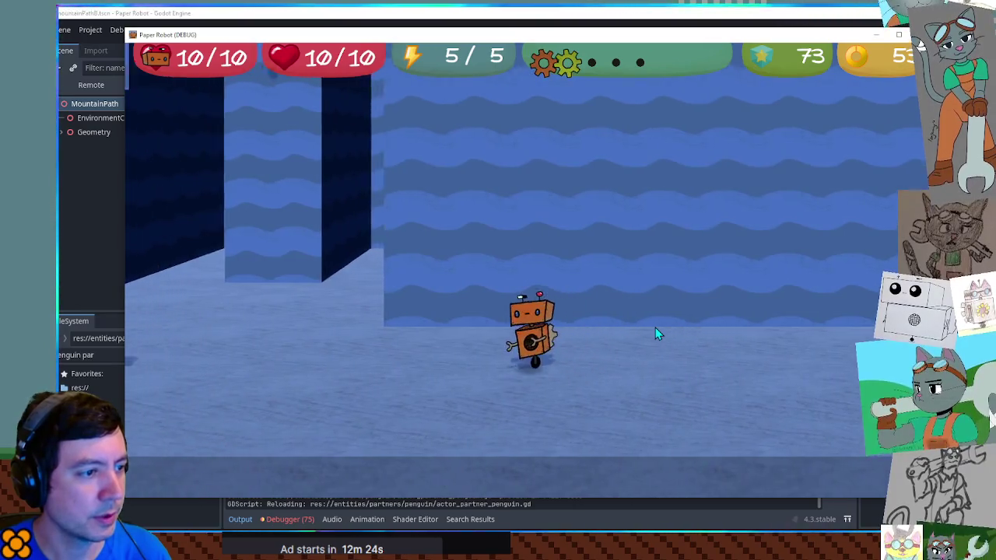
key("F8")
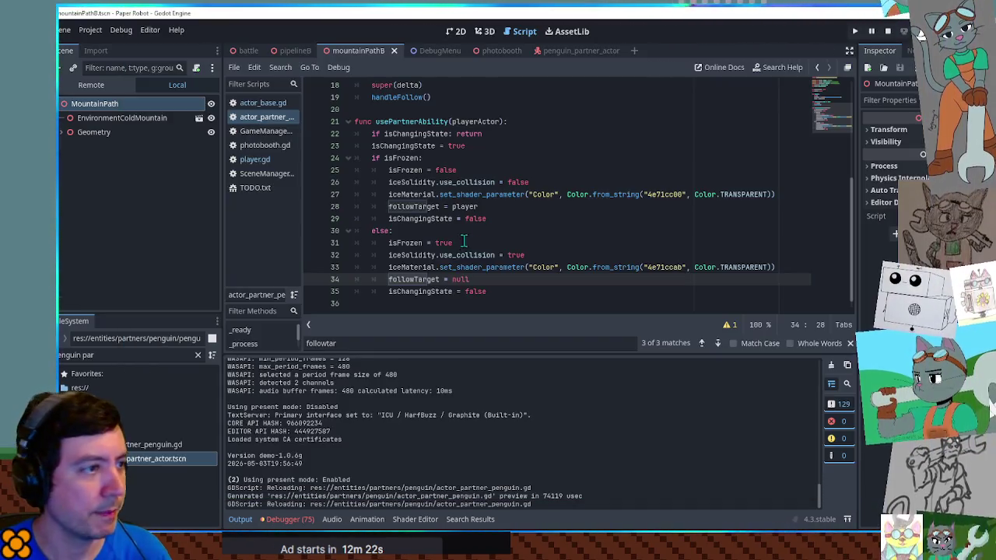
Step: Change _process to 'if player == null: player = followTarget' after super(delta) and save
scroll(463, 244, "up", 3)
left_click_drag(556, 168, 627, 158)
key("BackSpace")
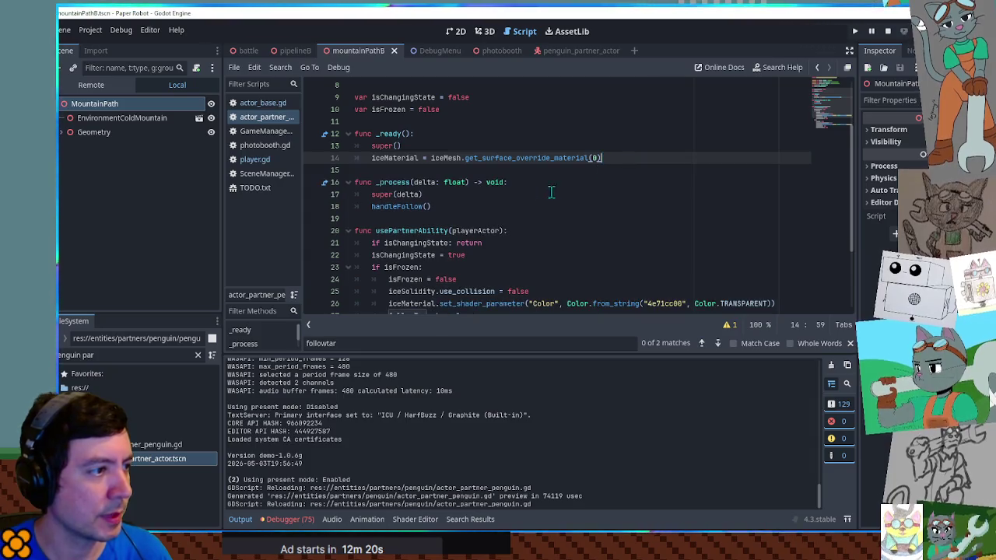
left_click(544, 194)
key("Return")
key("ctrl+v")
key("Up")
key("Return")
type("if player == null")
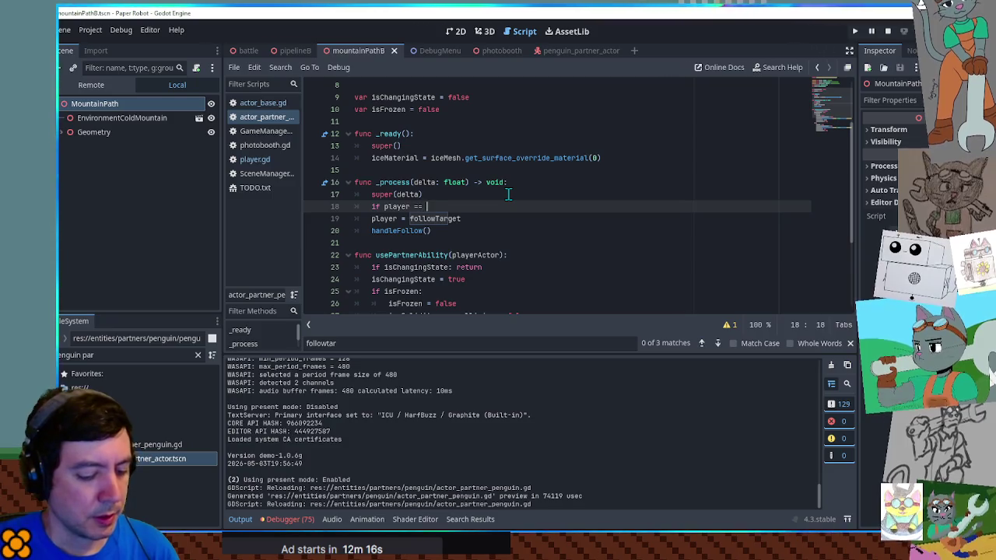
key("Delete")
key("Delete")
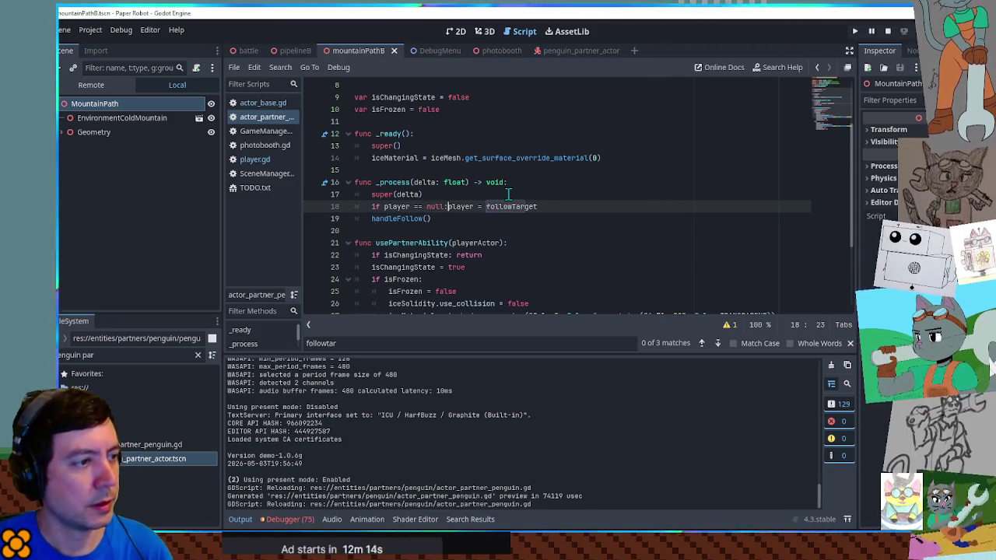
key("ctrl+s")
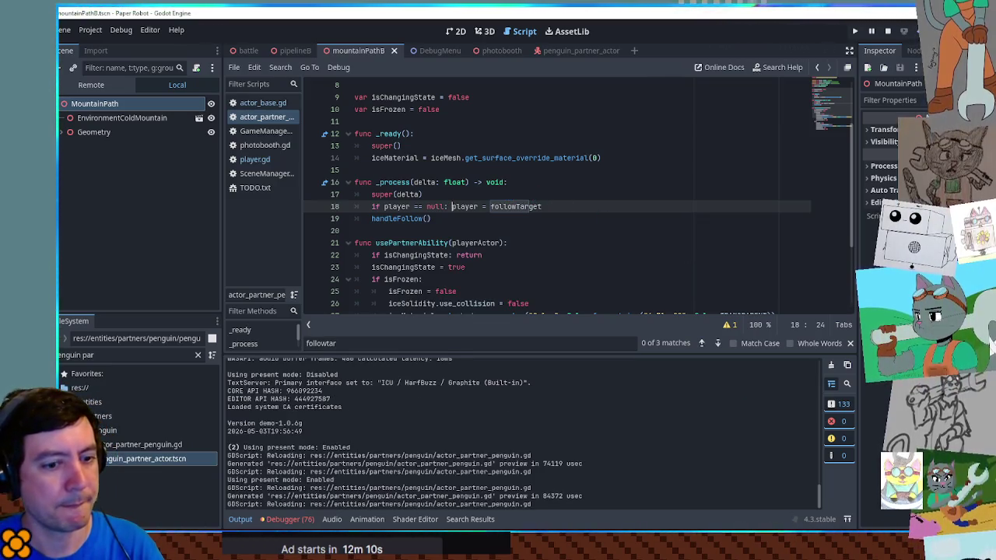
Step: Relaunch the game with F5 to test the penguin, then close it
key("alt+Tab")
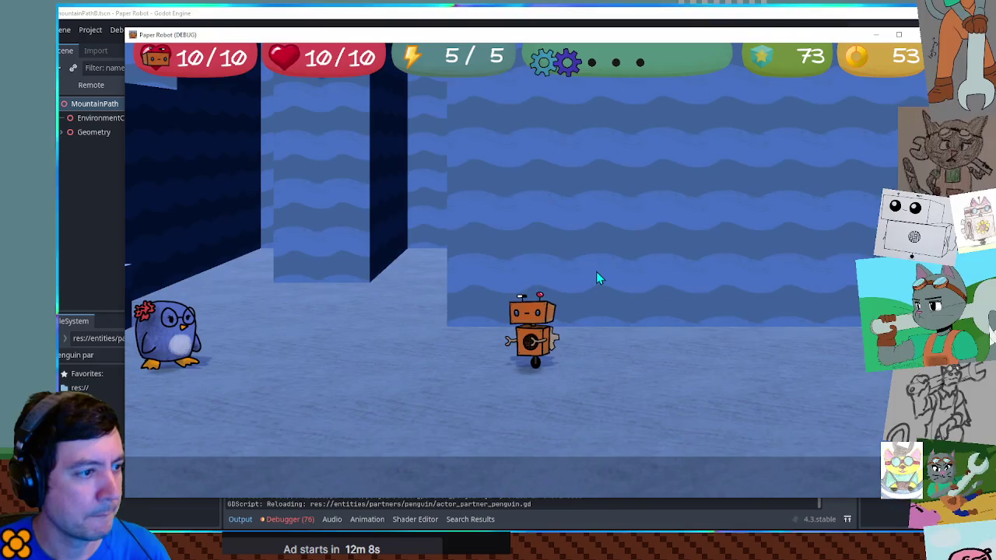
left_click(731, 11)
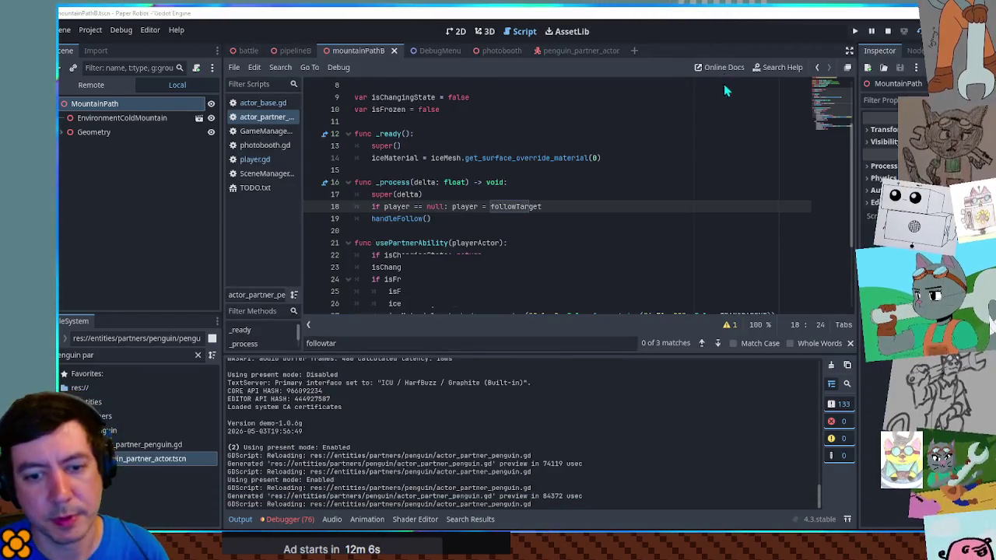
key("F5")
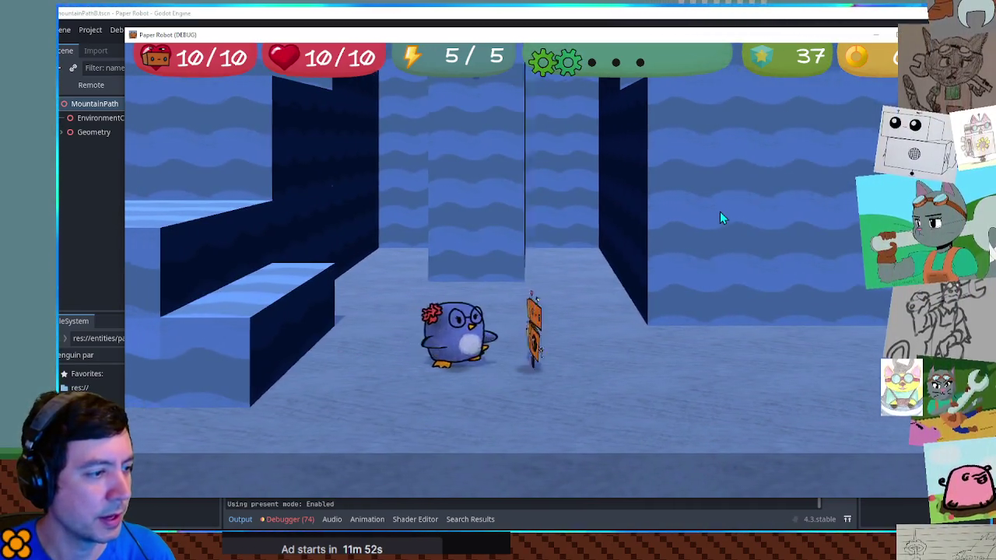
key("F8")
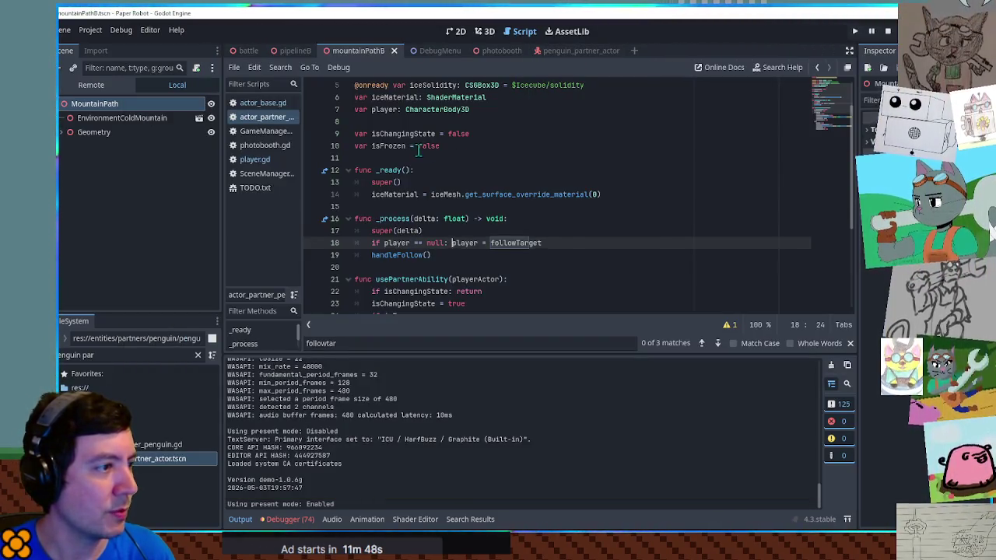
scroll(438, 219, "down", 4)
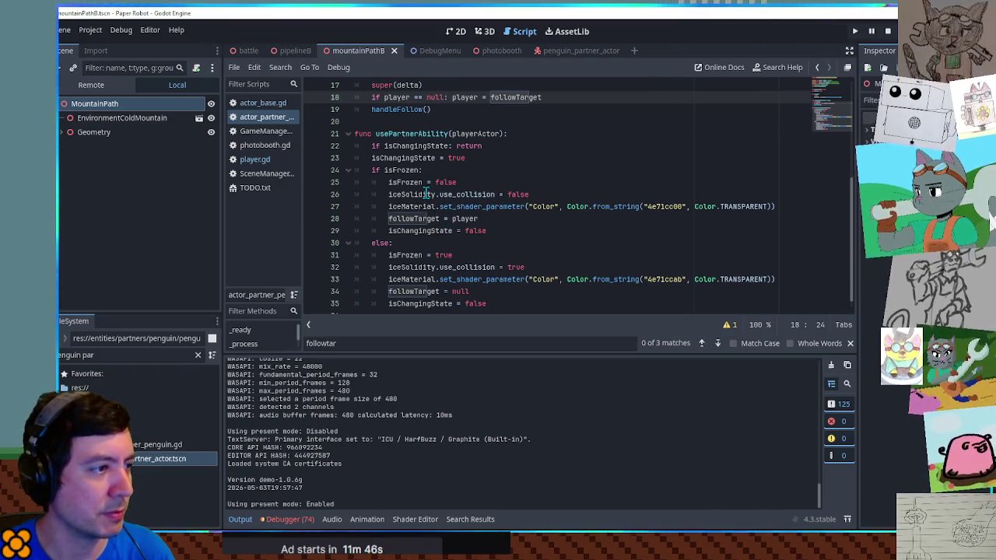
left_click(413, 182)
scroll(493, 186, "up", 5)
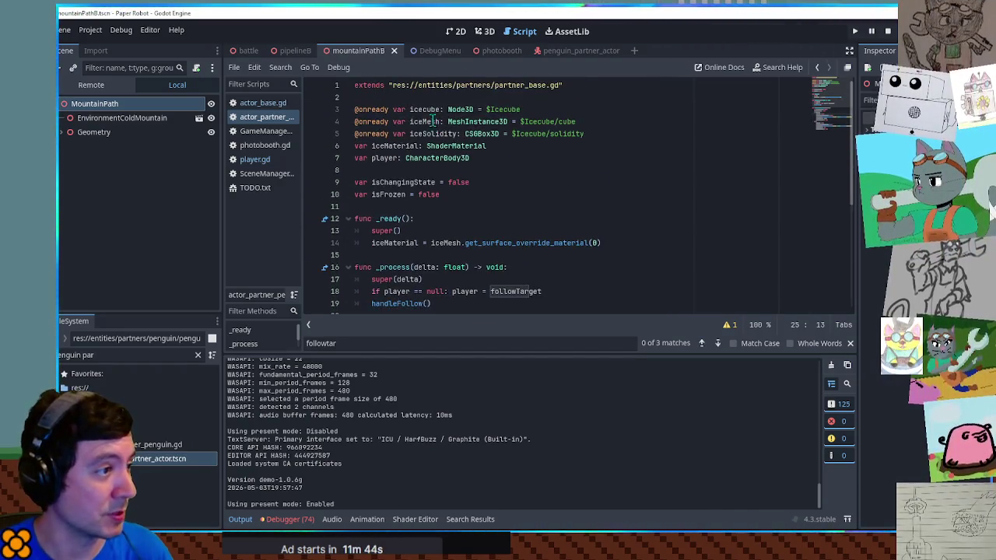
left_click(465, 122)
scroll(502, 177, "down", 5)
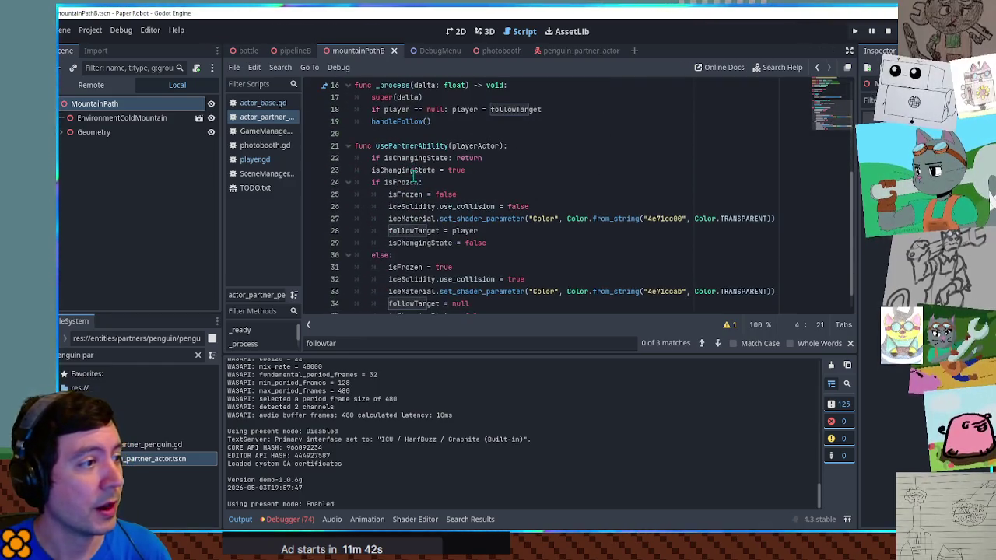
left_click(578, 196)
key("Return")
type("iceMesh")
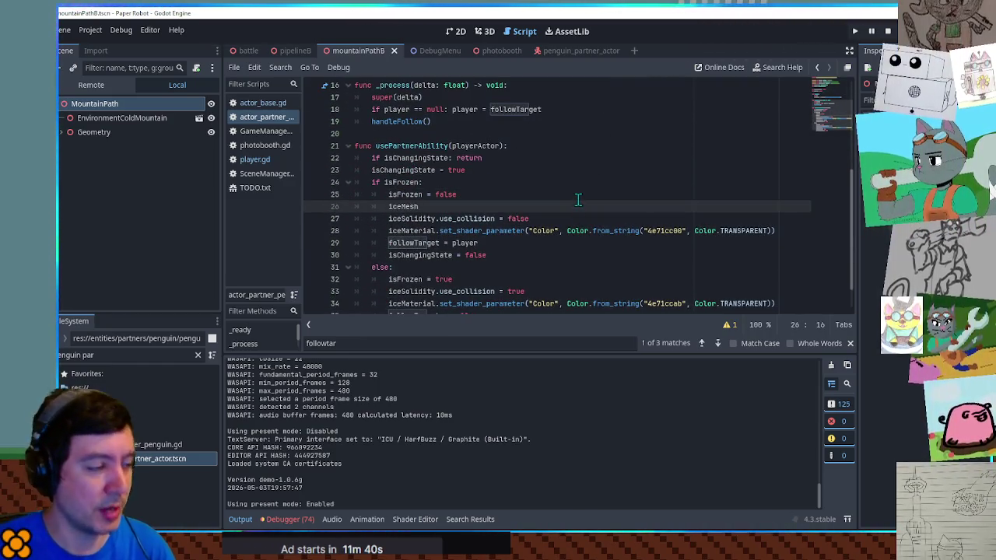
key("ctrl+shift+k")
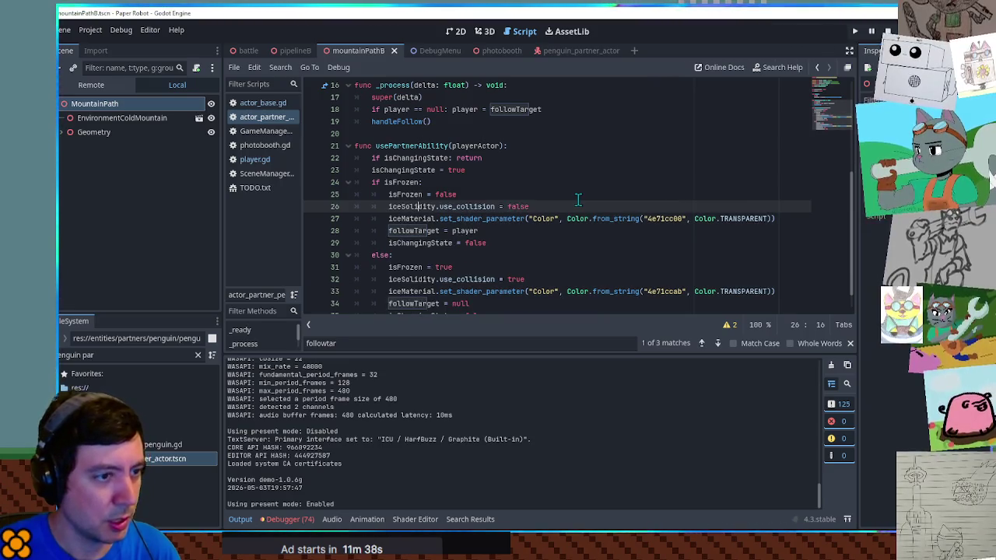
double_click(387, 182)
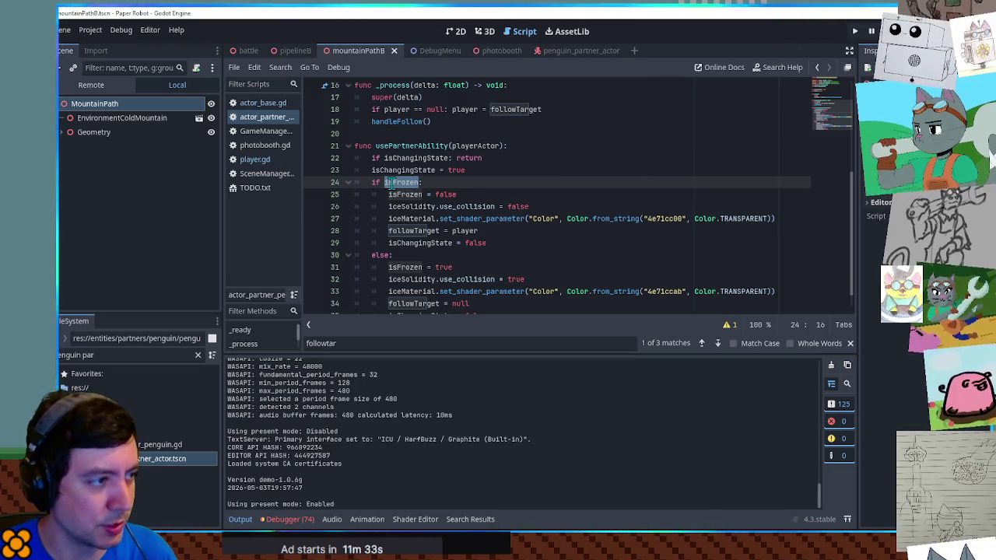
double_click(399, 194)
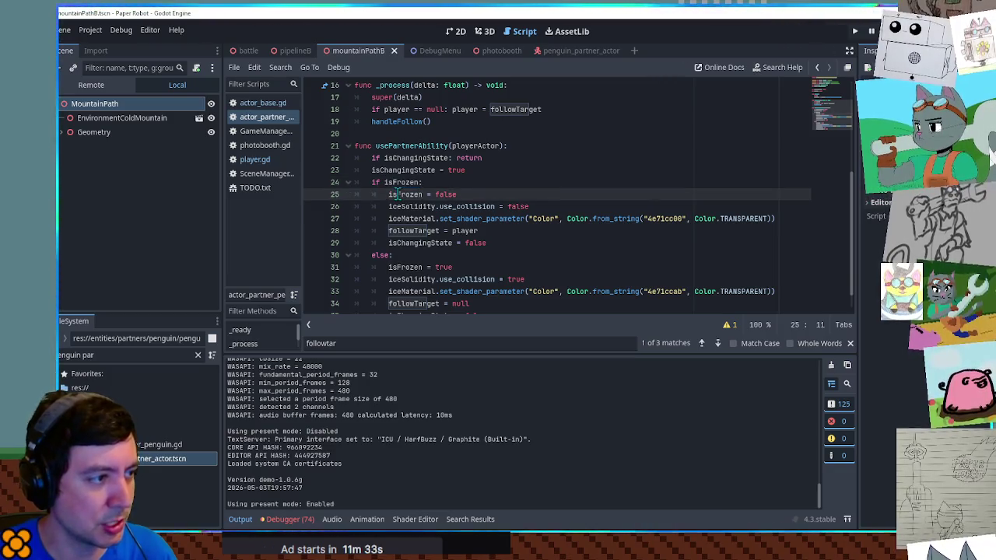
left_click(674, 219)
double_click(676, 293)
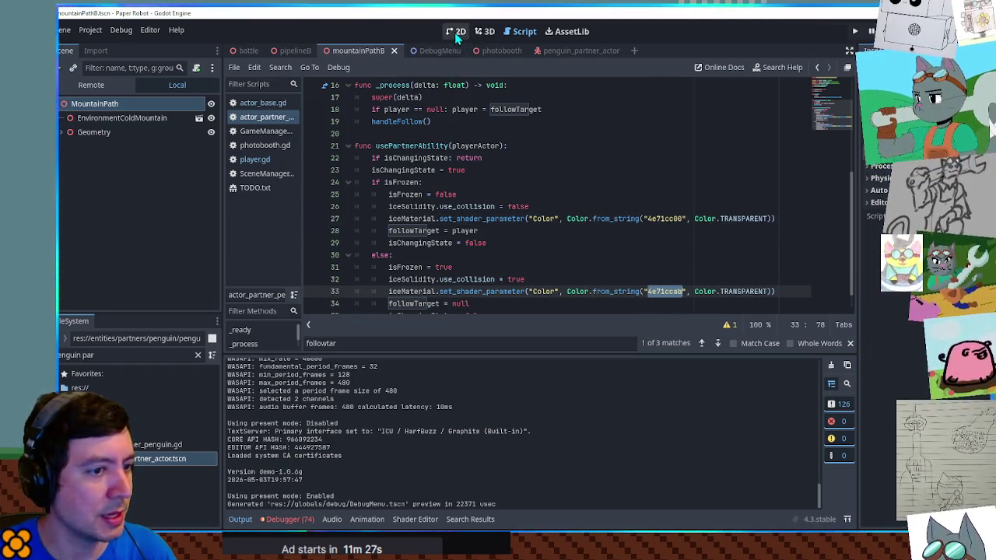
double_click(666, 218)
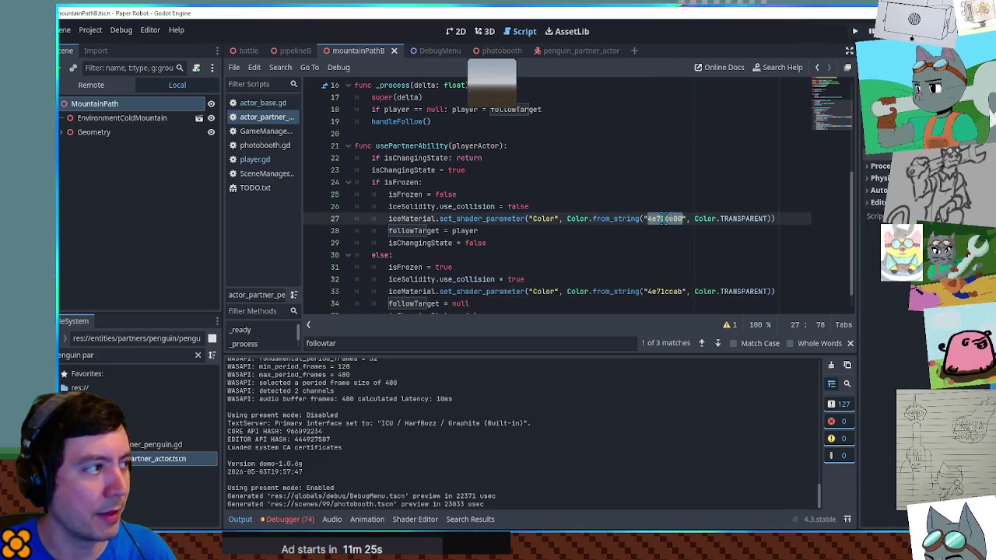
Step: Open the penguin partner actor scene and make the ice cube mesh visible
left_click(580, 50)
left_click(211, 245)
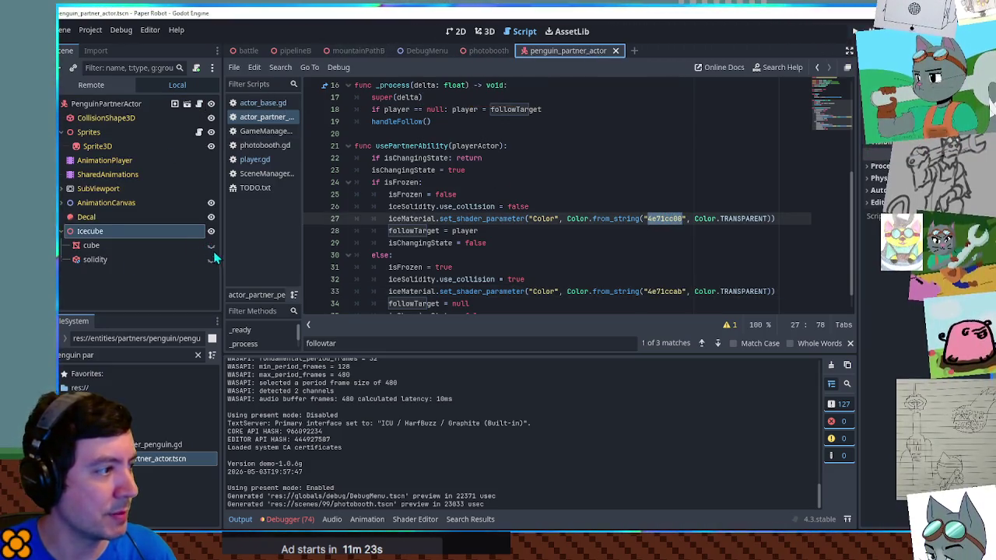
left_click(91, 245)
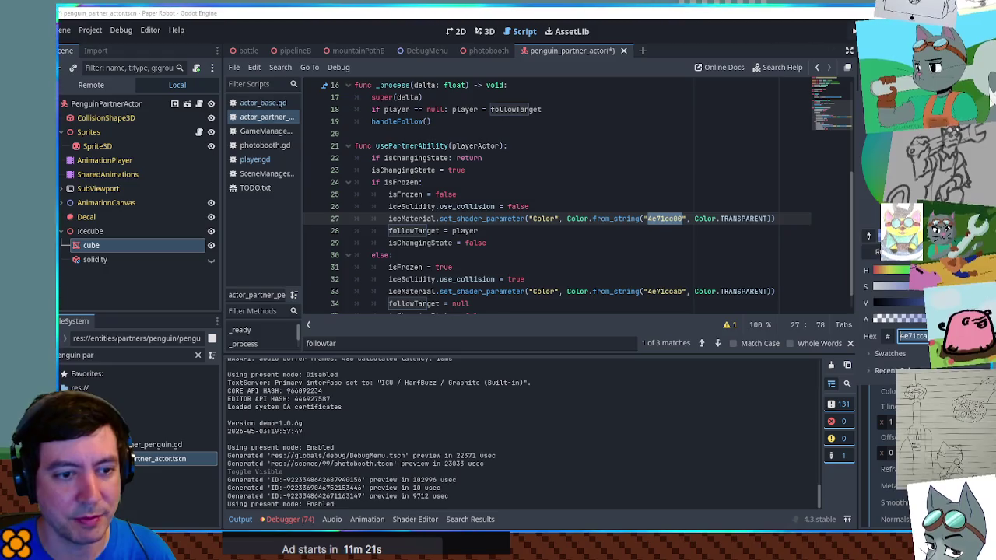
Step: Playtest freezing the penguin with E and jump the robot onto the ice block
key("F5")
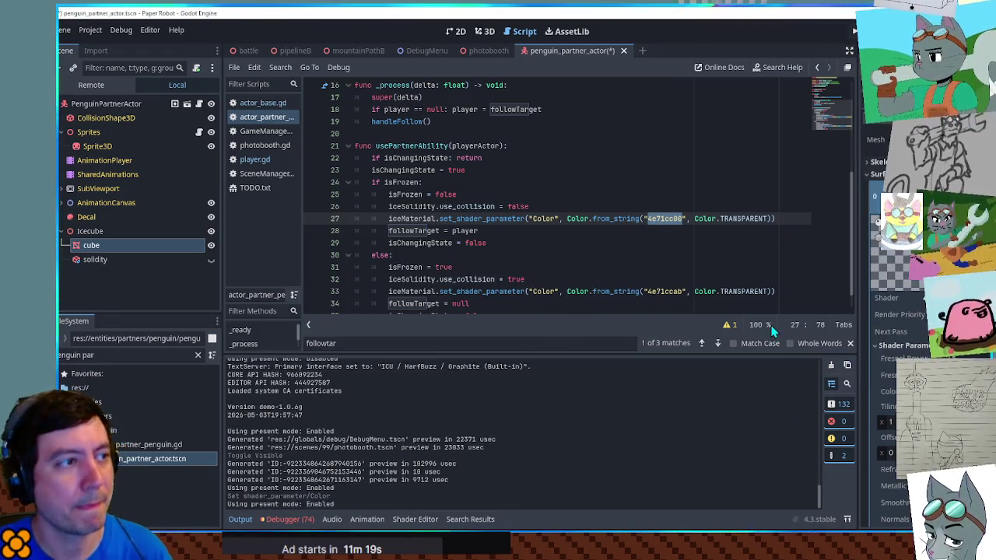
key("e")
key("e")
key("e")
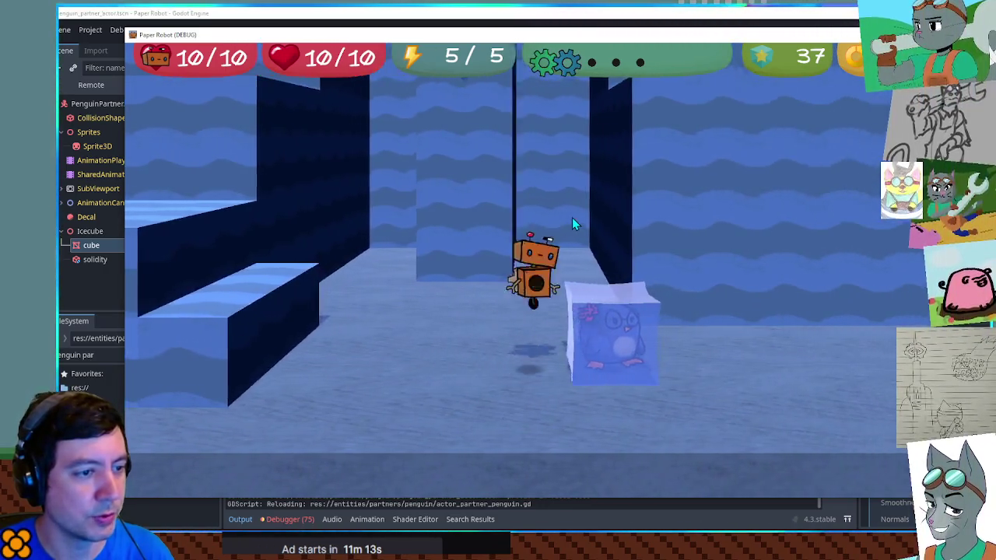
key("e")
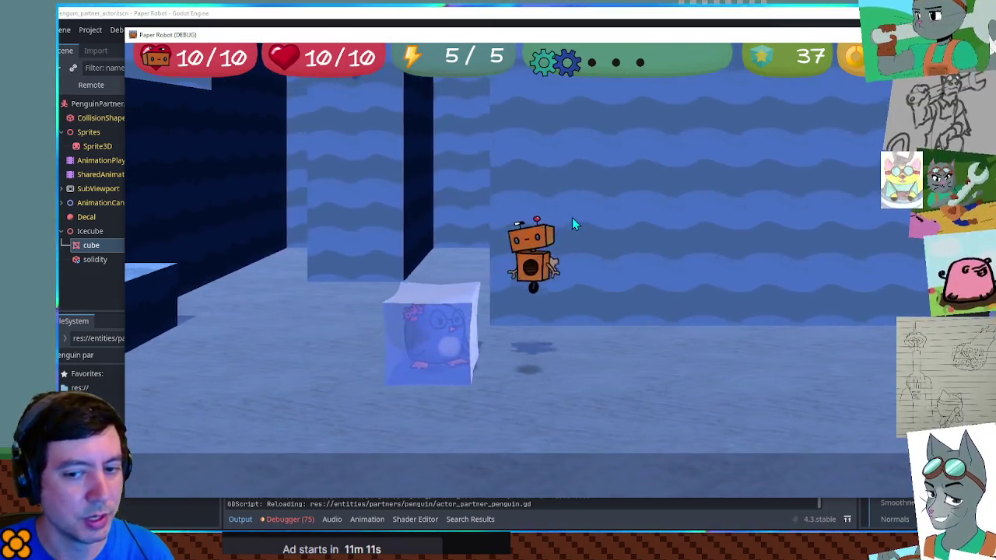
key("space")
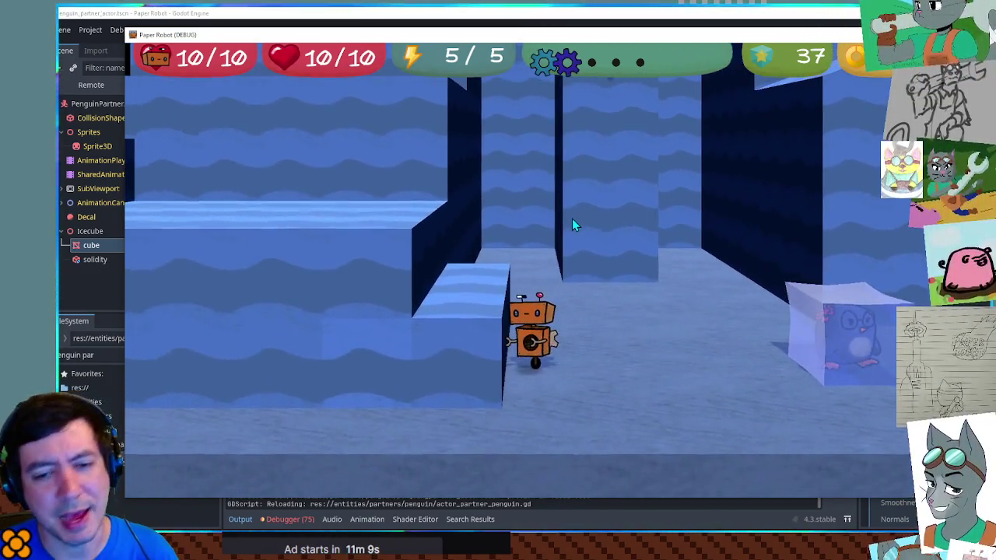
key("e")
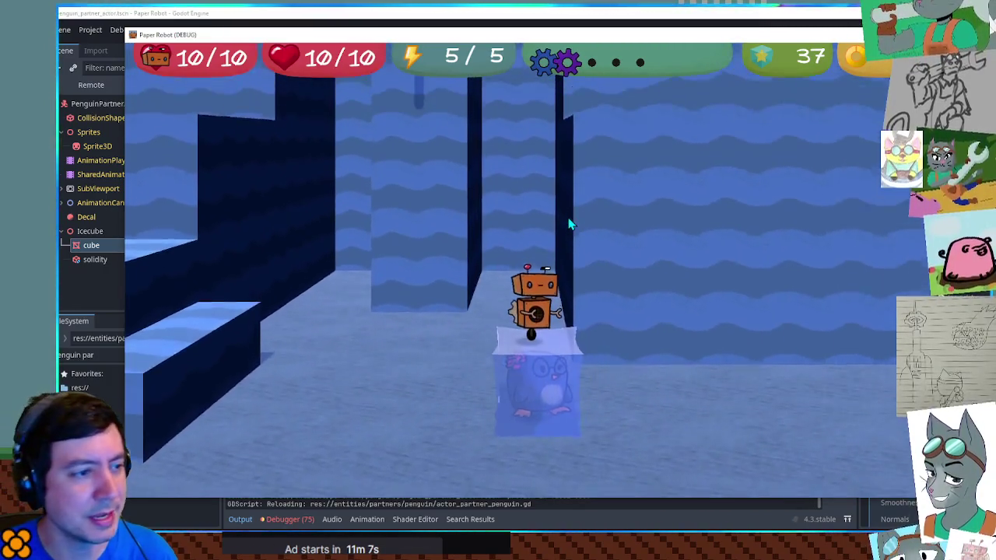
key("a")
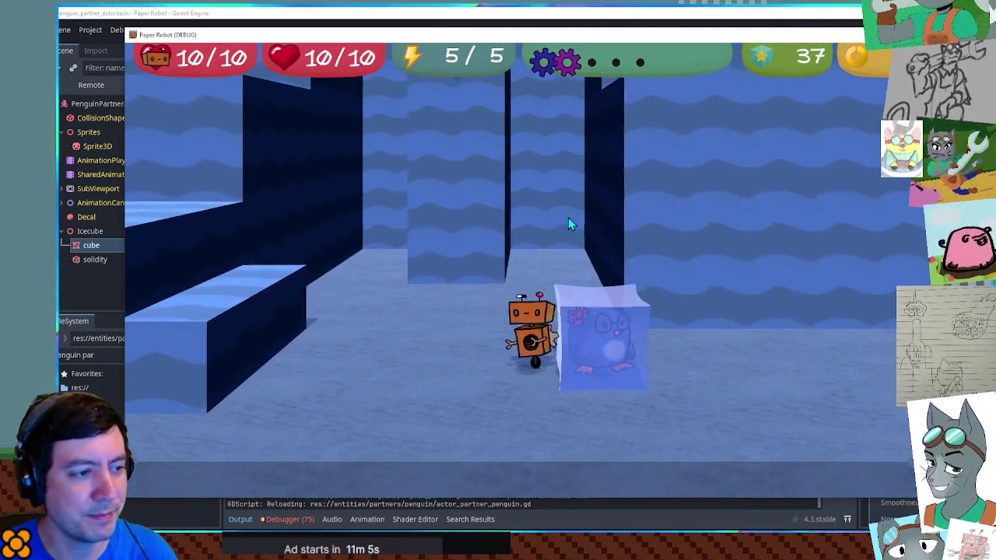
key("space")
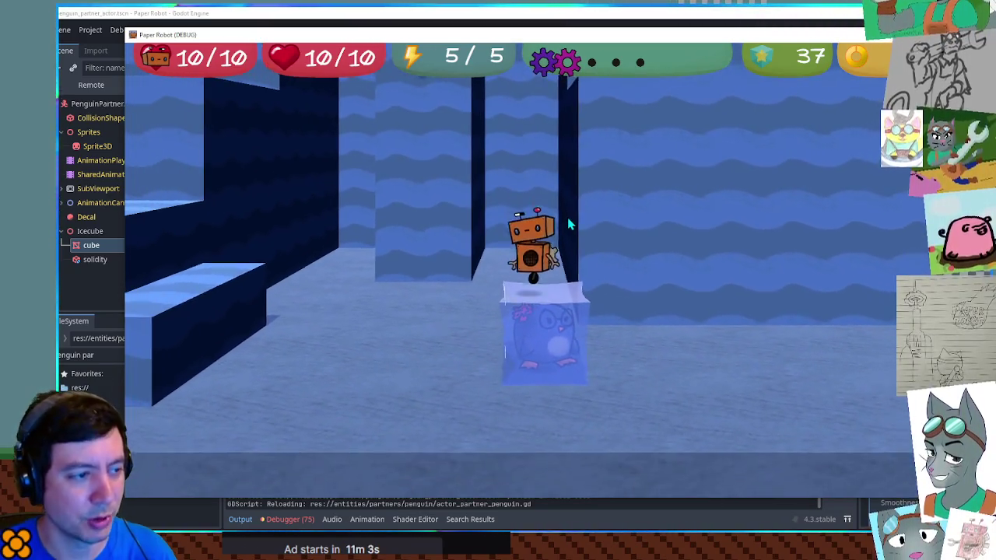
key("w")
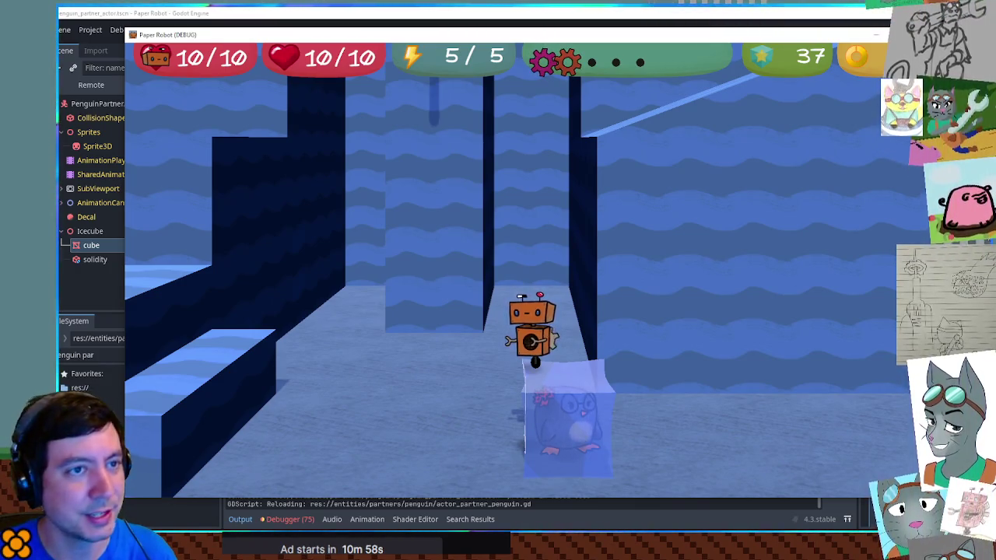
left_click(852, 14)
Step: Add an if isFrozen: line after handleFollow() in _process
scroll(474, 273, "down", 1)
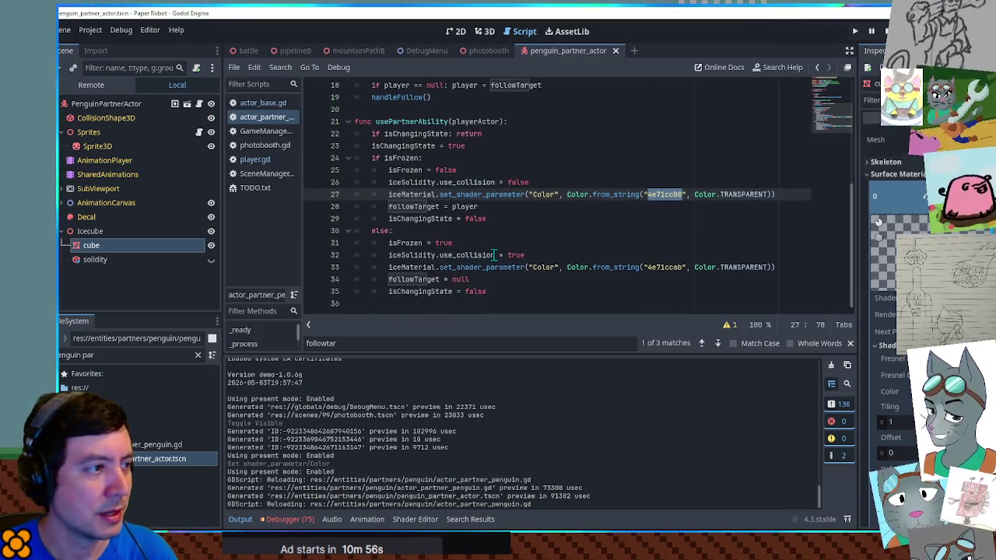
scroll(467, 257, "up", 3)
double_click(397, 267)
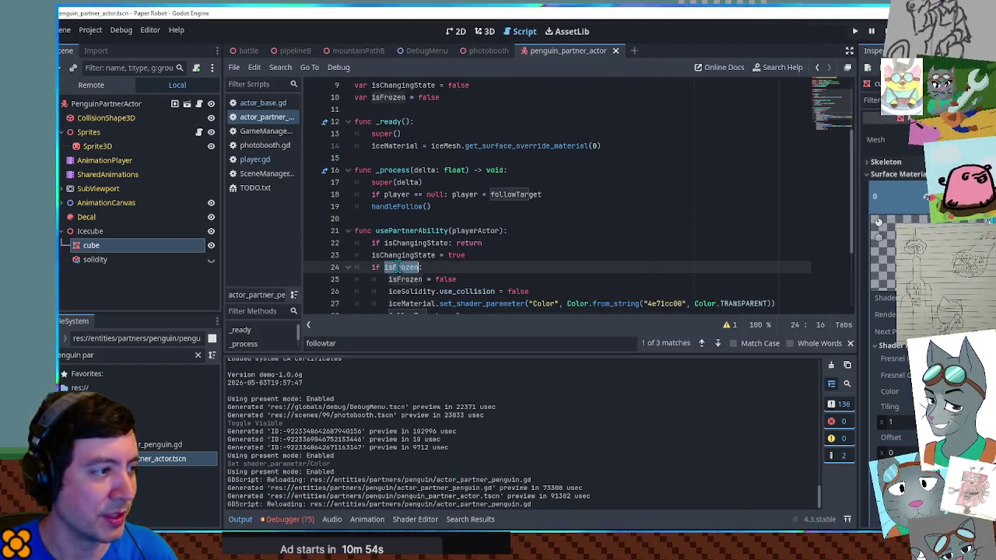
left_click(550, 197)
key("Return")
key("ctrl+z")
key("Down")
key("Return")
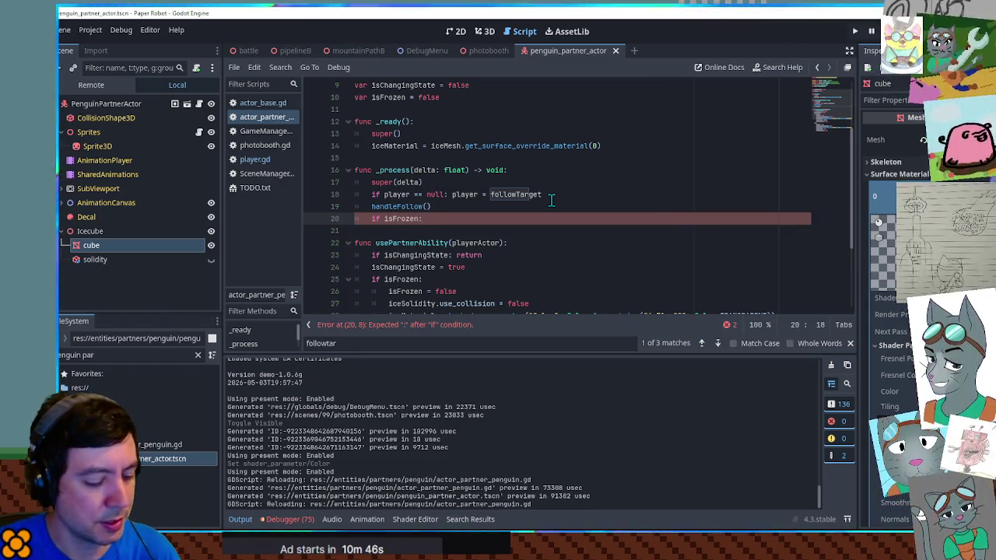
Step: Inside it, set velocity.x = 0.0 and duplicate the line for velocity.z
key("BackSpace")
key("BackSpace")
key("Return")
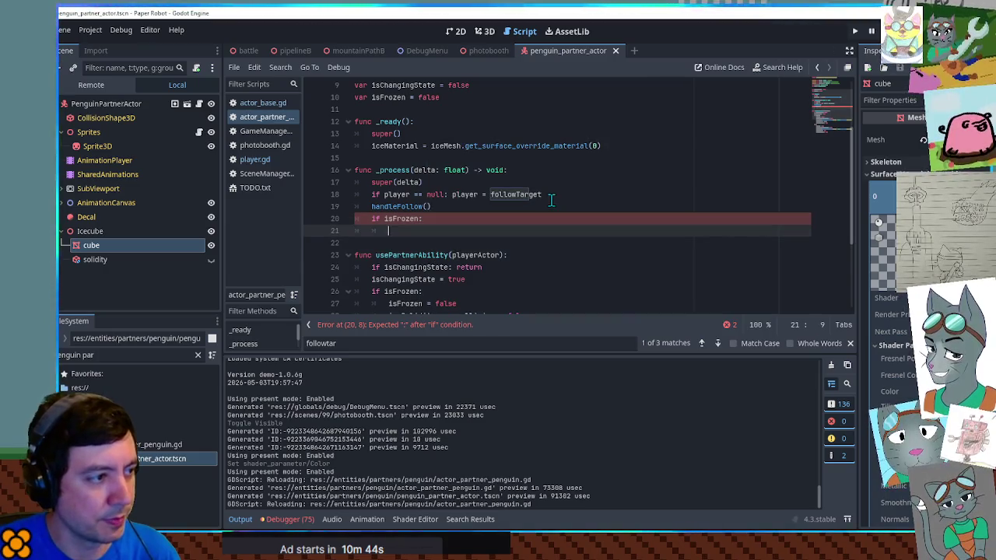
type("v")
key("BackSpace")
type("v")
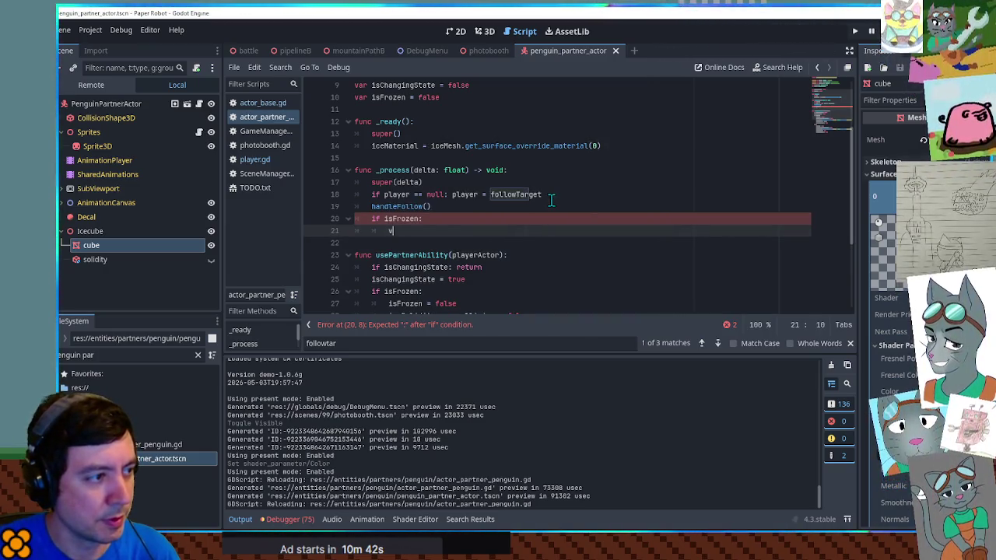
type("elocity.x ")
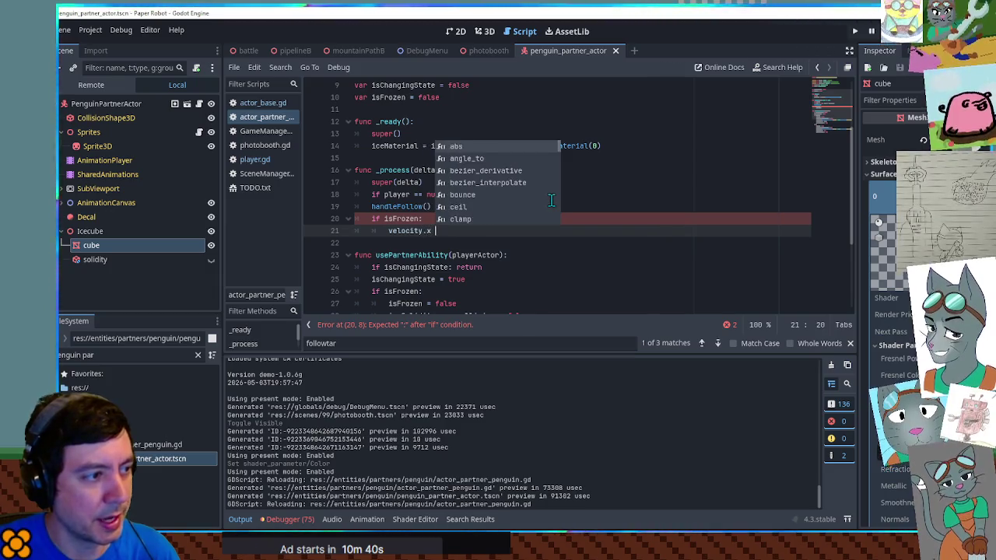
type("= ")
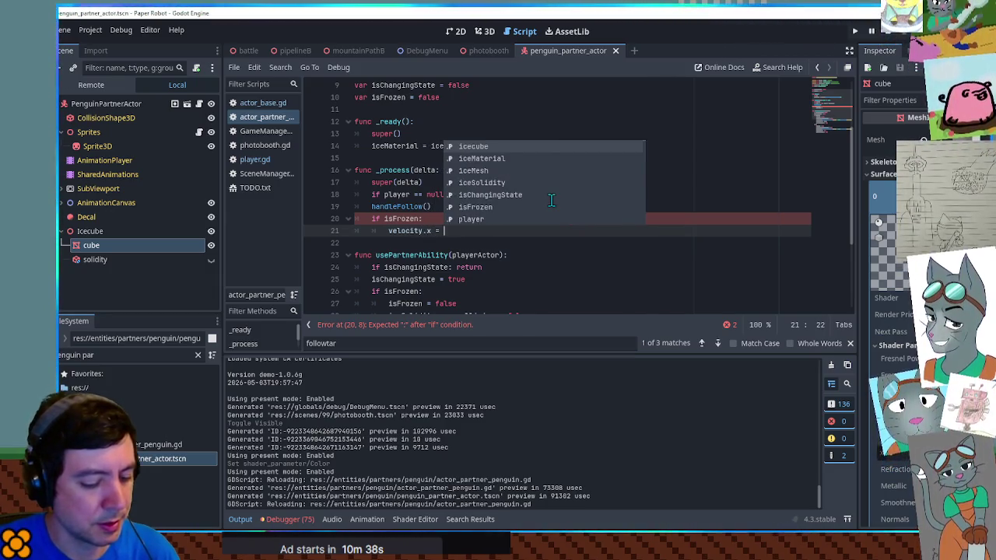
type("0.0")
key("ctrl+shift+d")
key("Left")
key("Left")
key("Left")
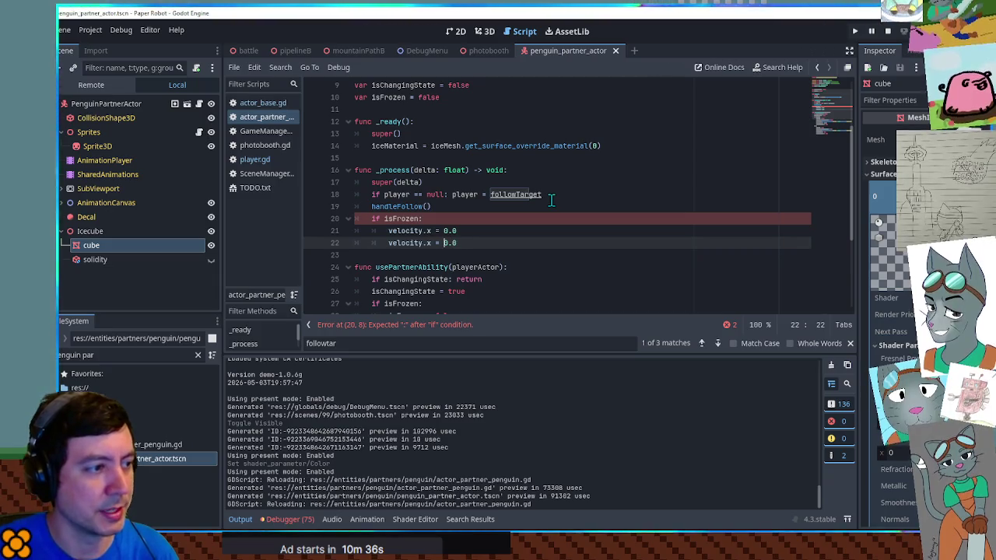
key("Delete")
Step: Finish velocity.z = 0.0, relaunch, circle the camera, and jump the robot up the ice step
type("z")
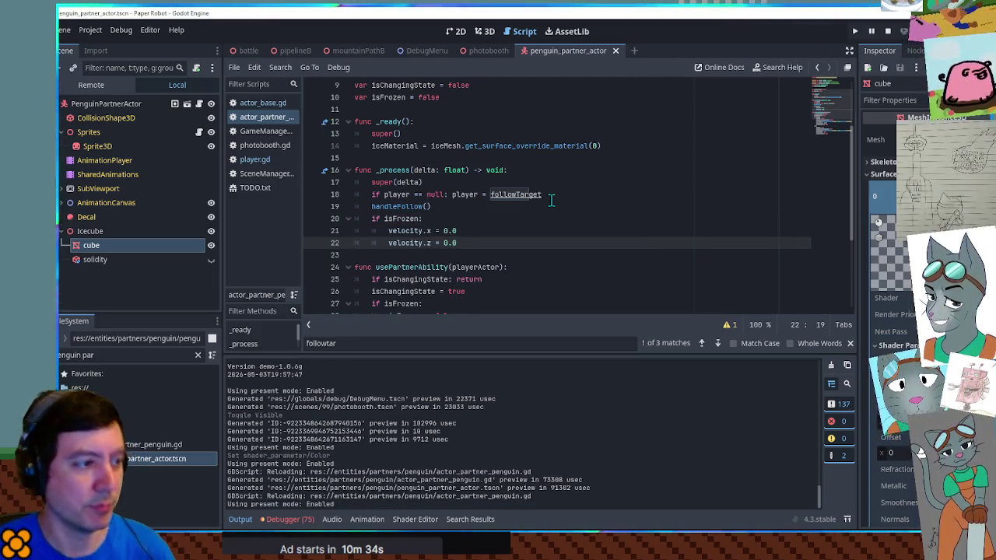
key("F5")
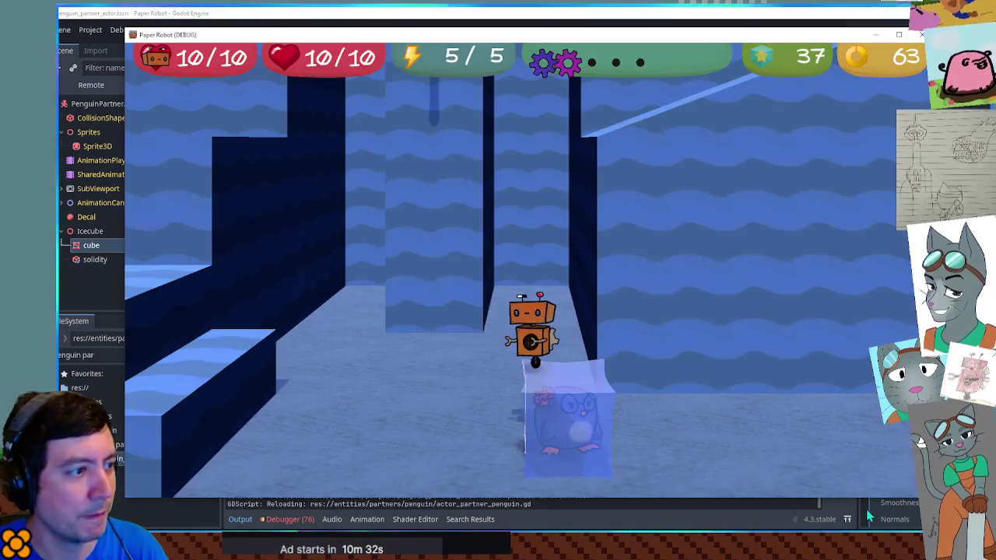
key("Right")
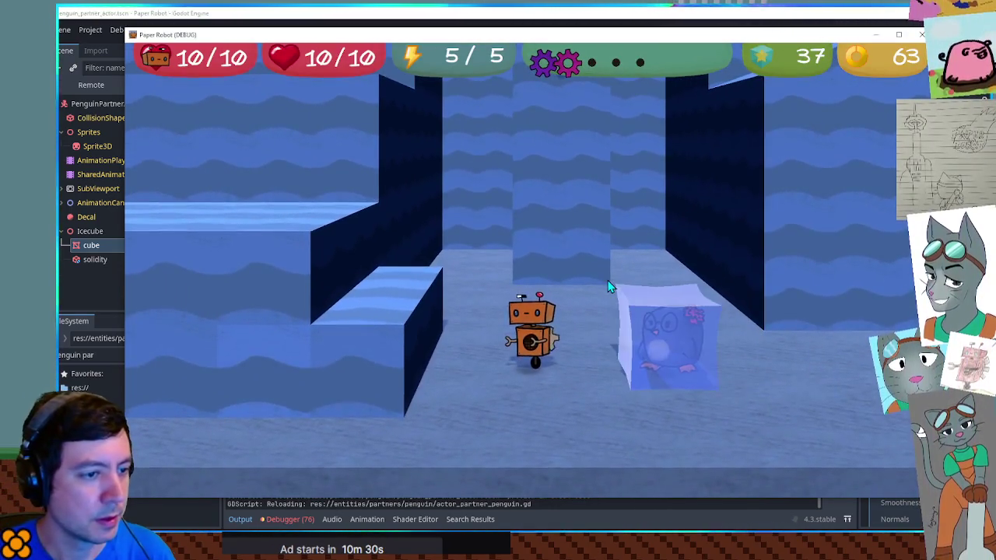
key("Right")
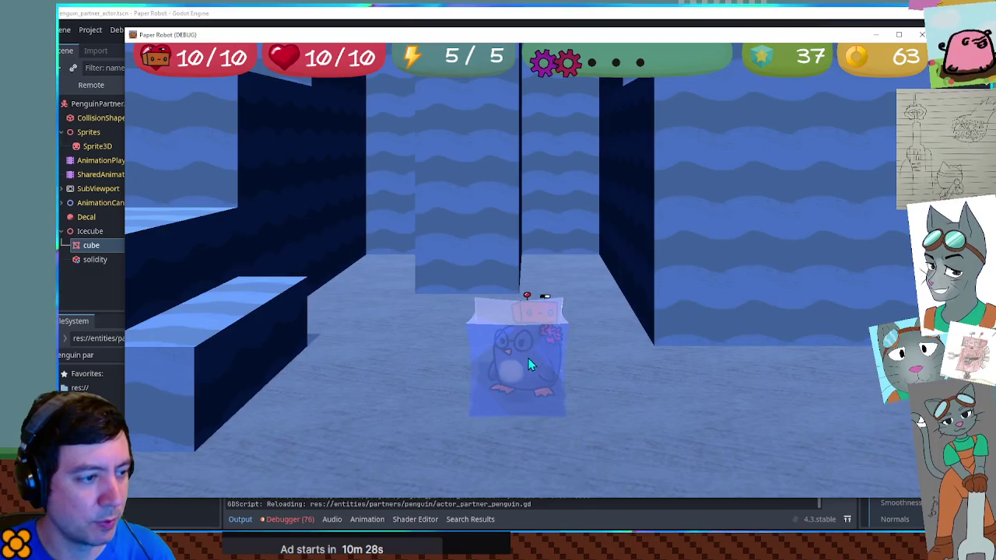
key("Right")
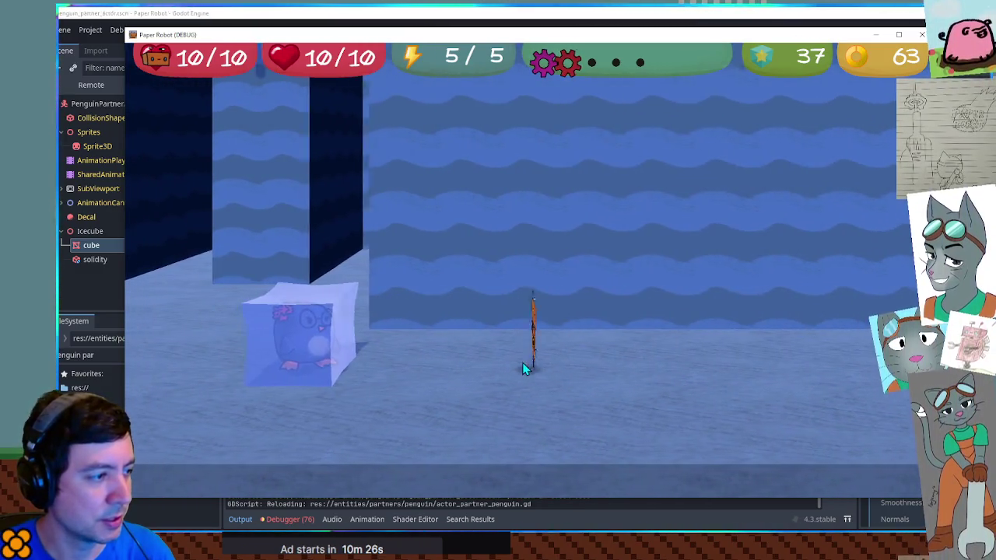
key("Right")
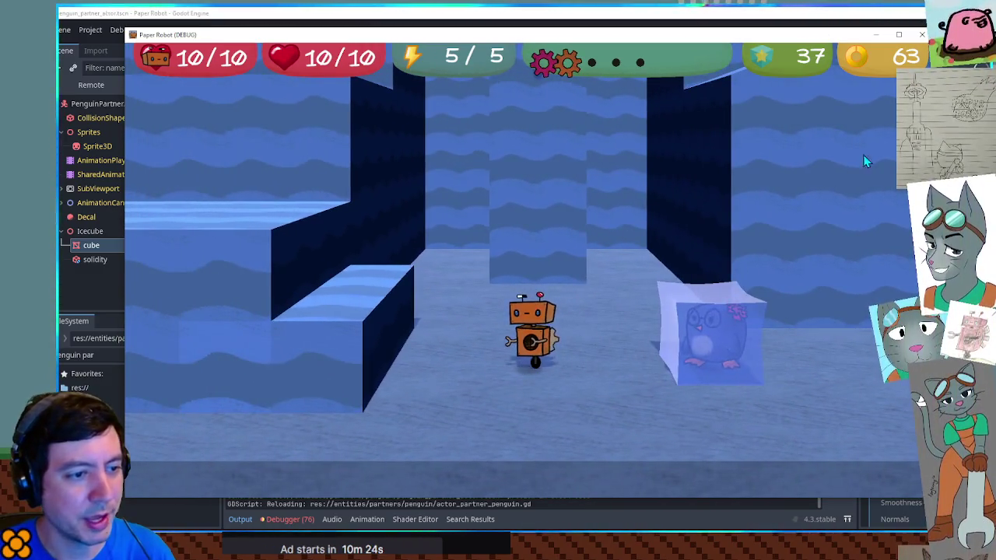
key("Right")
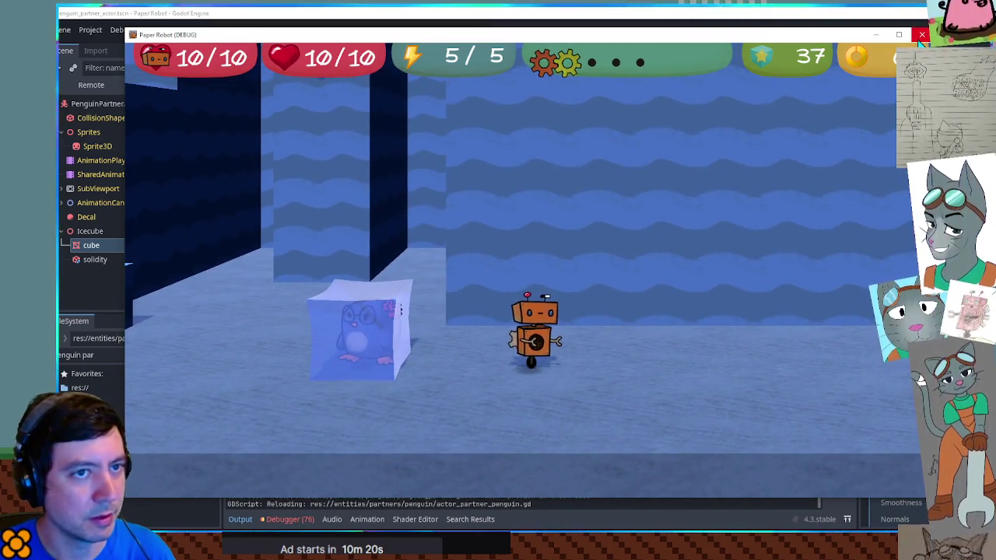
key("Up")
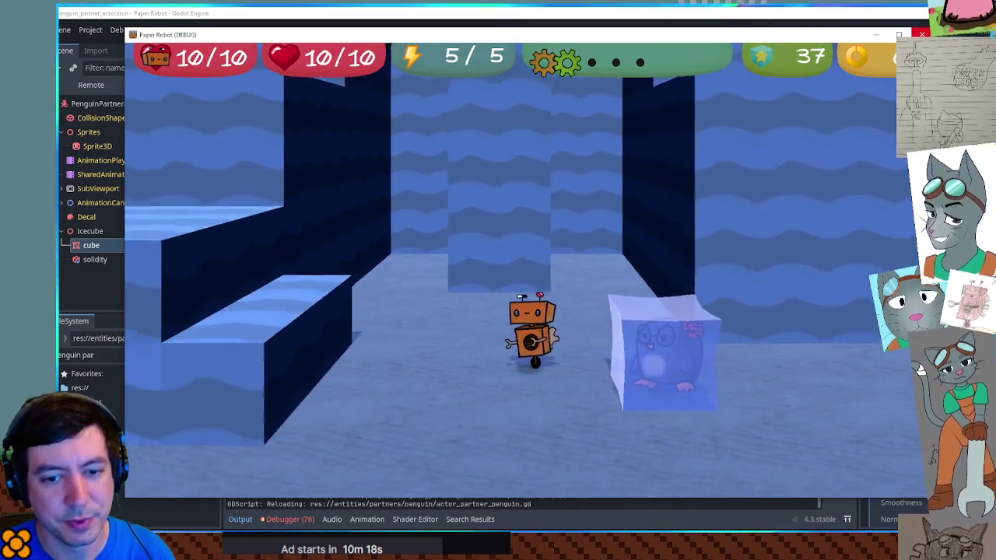
key("space")
key("Up")
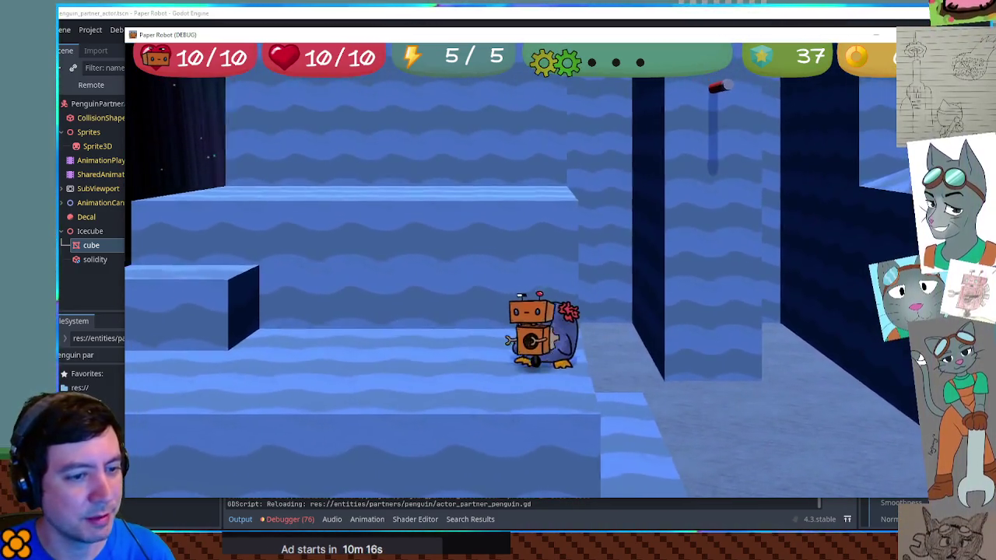
key("space")
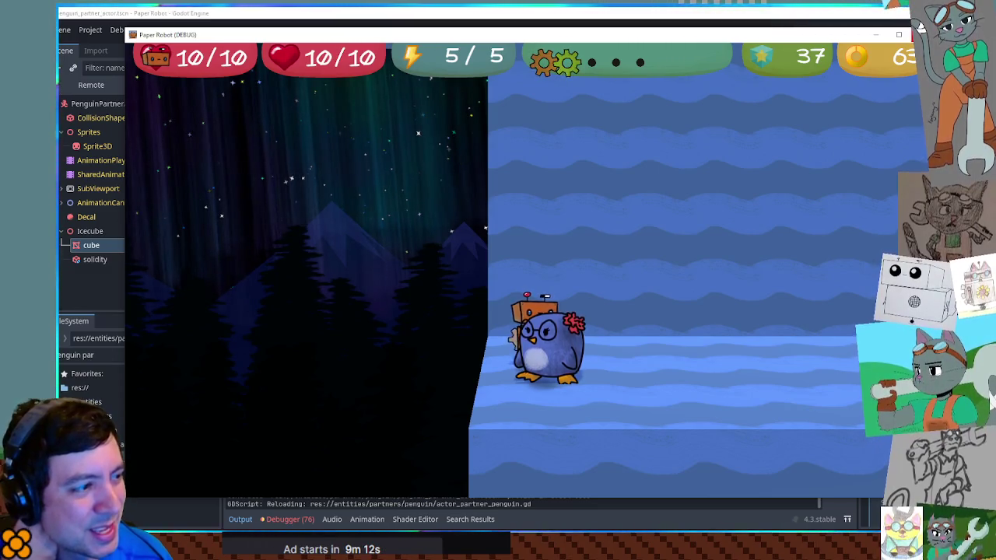
Step: Walk the robot left off the ice platform, close the game, and return to the script
key("Left")
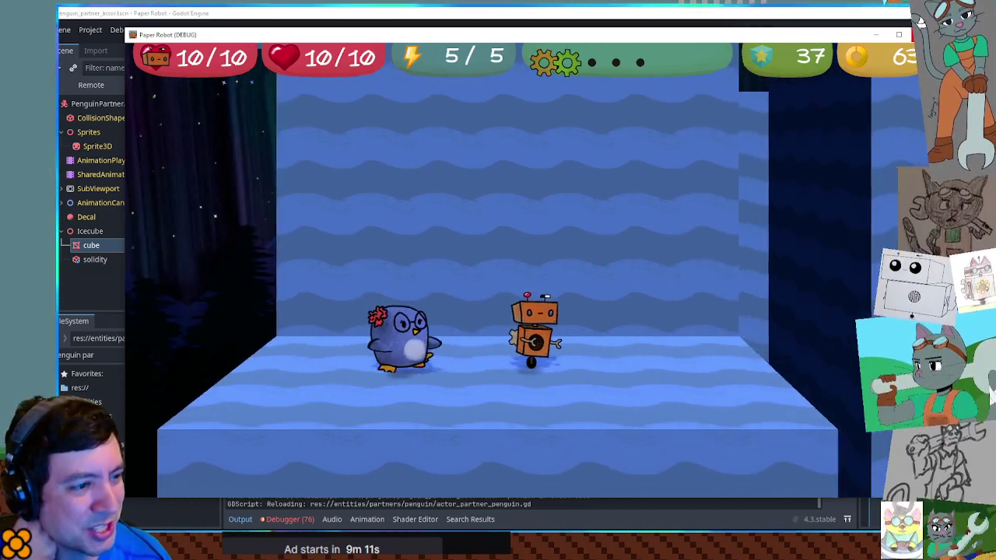
key("Left")
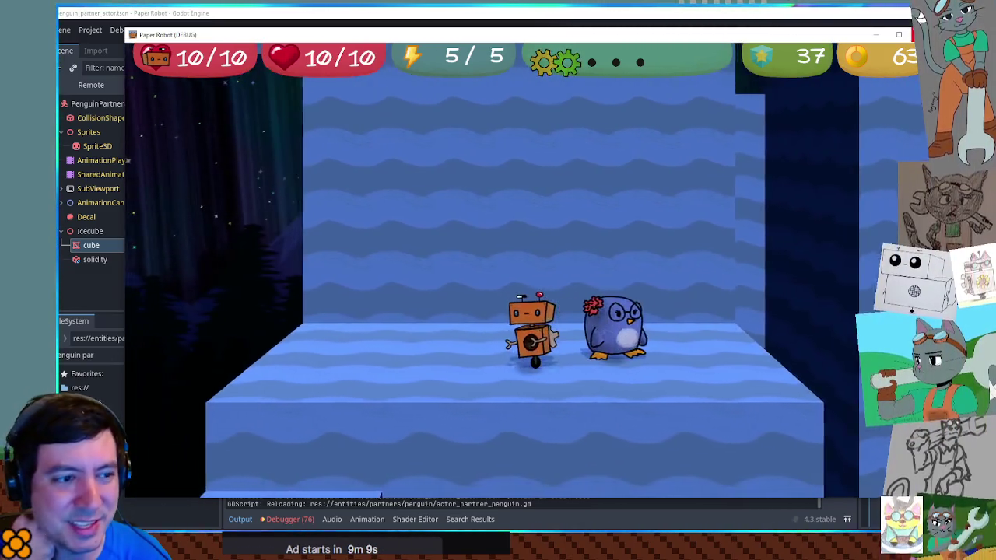
key("Left")
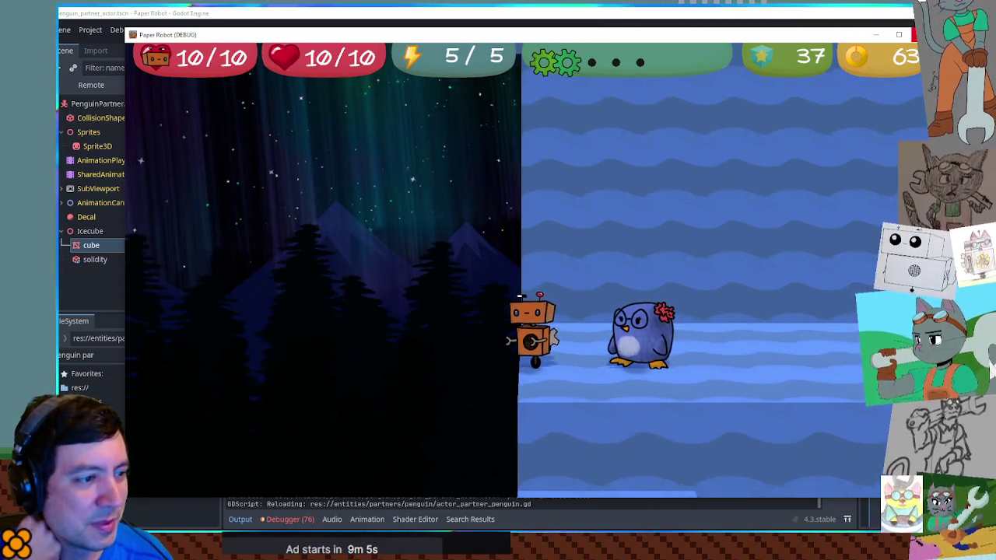
key("Left")
key("Left")
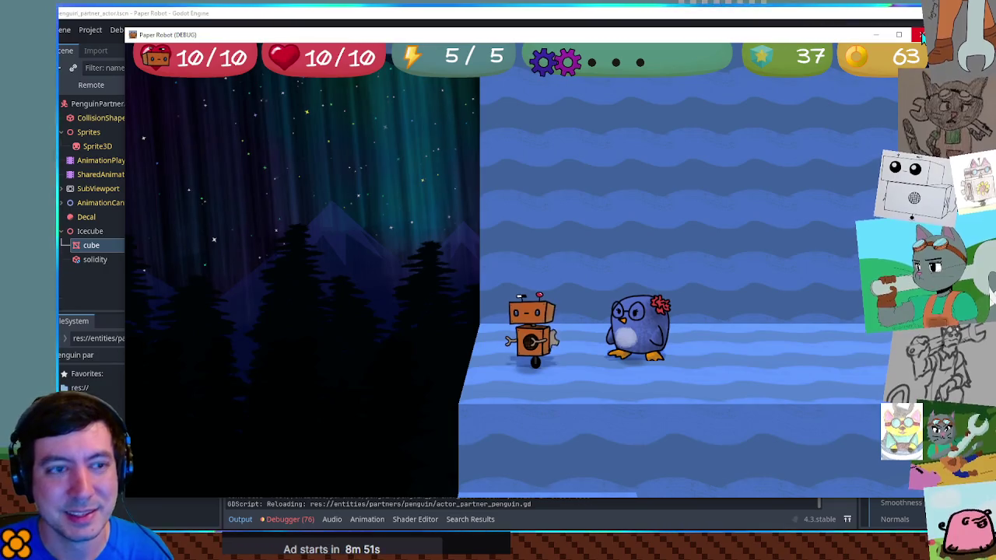
left_click(920, 35)
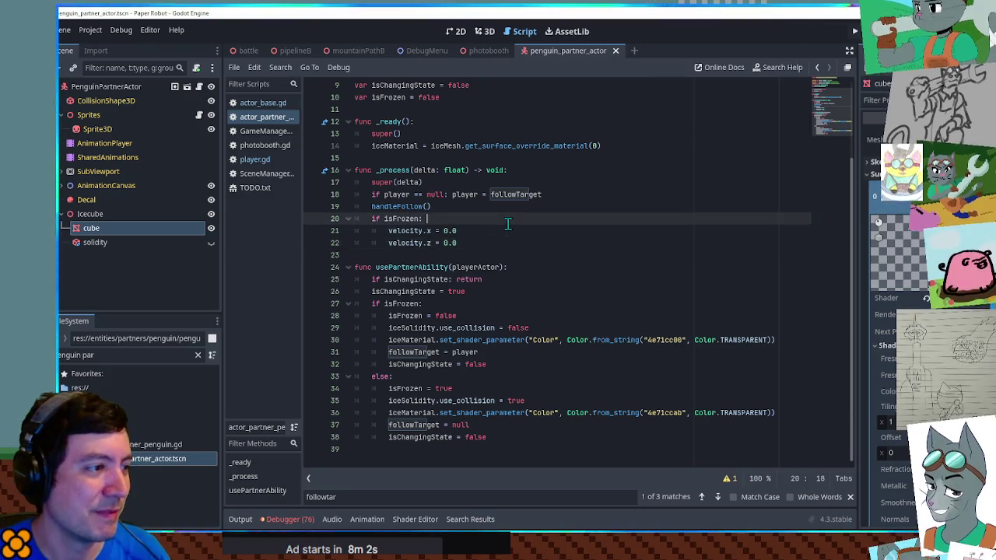
left_click(500, 211)
Step: Place the caret at the handleFollow() call in _process and highlight every isFrozen use
left_click(505, 218)
left_click(505, 206)
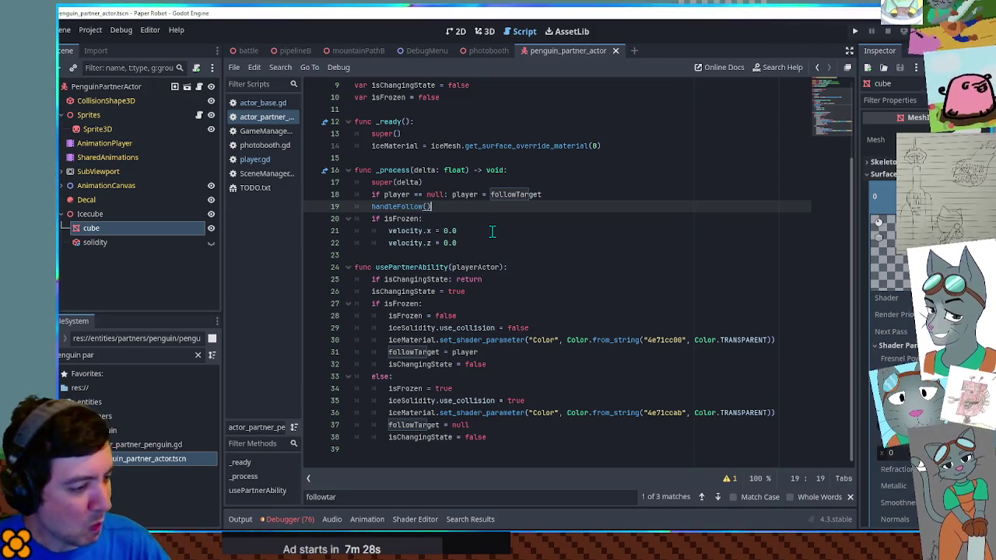
double_click(411, 304)
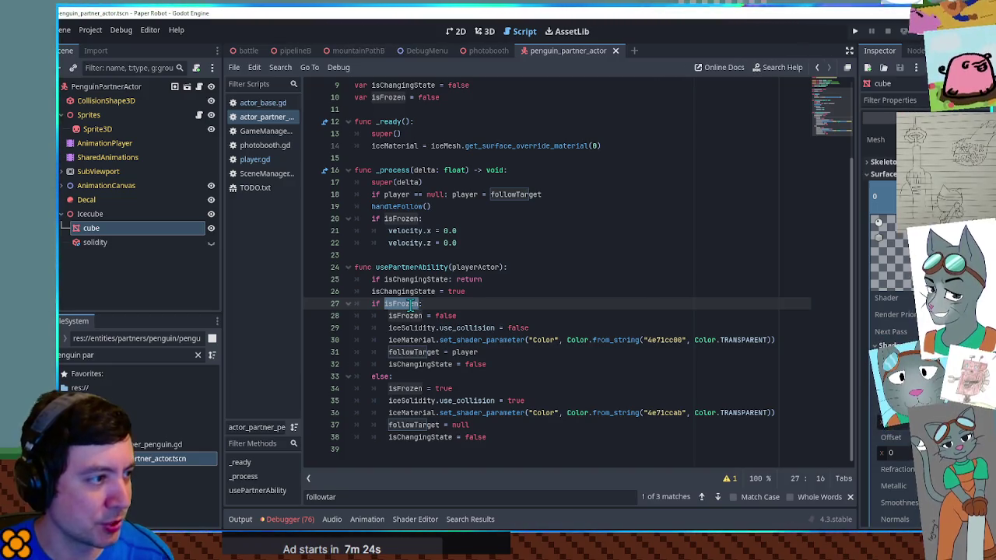
Step: Add '# thawing' and '# freezing' comment lines to the two branches of usePartnerAbility
left_click(412, 389)
left_click(483, 304)
key("Return")
type("# thawing")
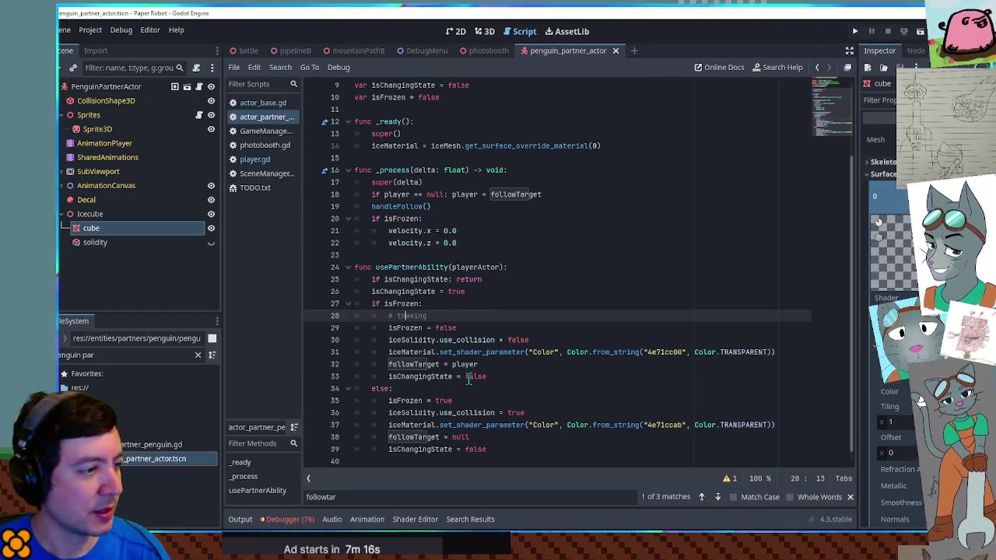
left_click(468, 389)
key("Return")
type("#")
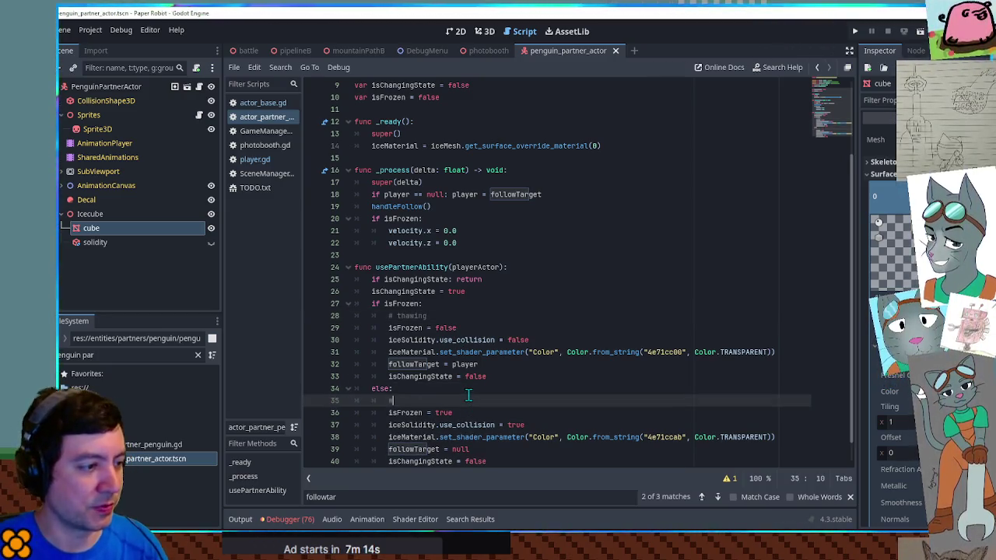
Step: Under # freezing, add animationPlayer.play("walk"), speed_scale = 0.0 and resetAnimation = "walk"
scroll(502, 367, "down", 1)
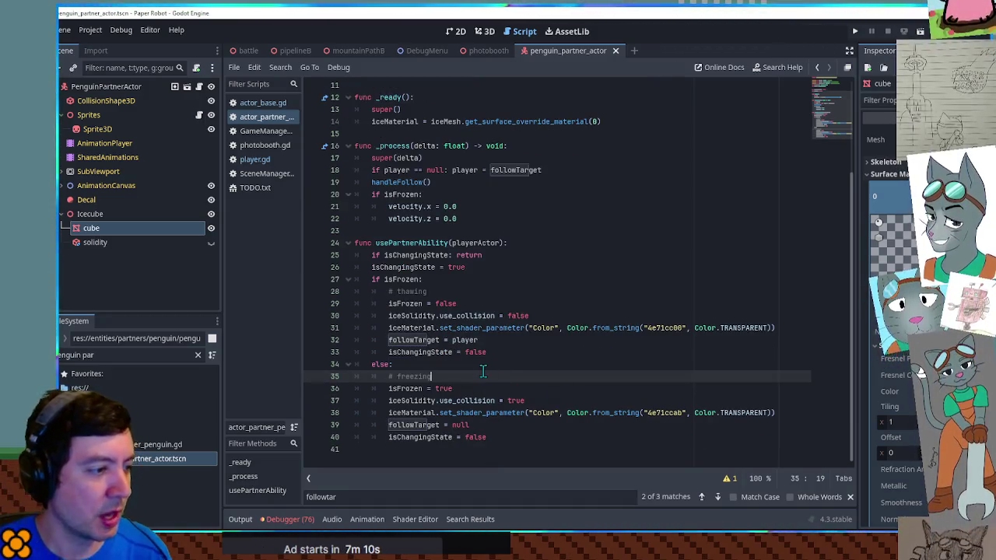
key("Return")
type("anim")
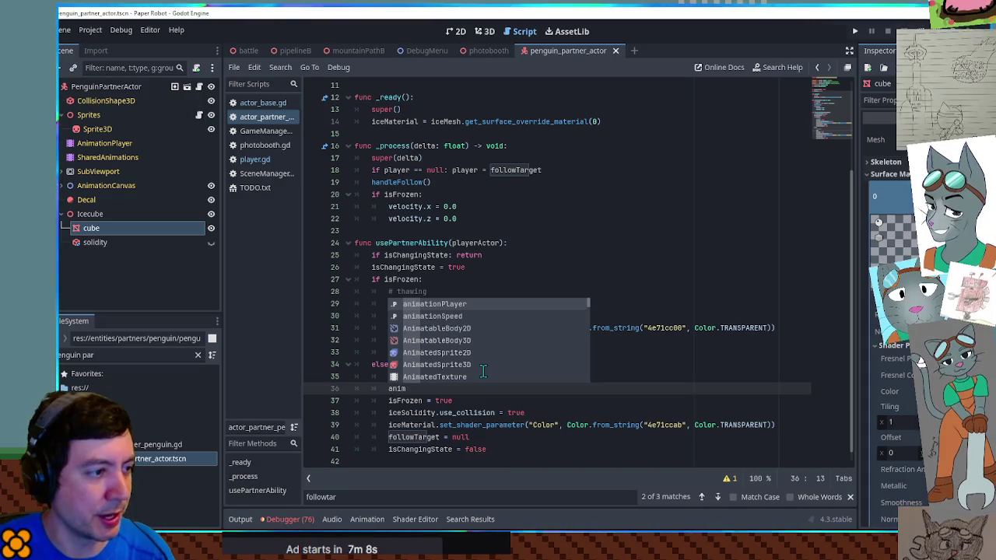
key("Return")
type(".play(\"walk")
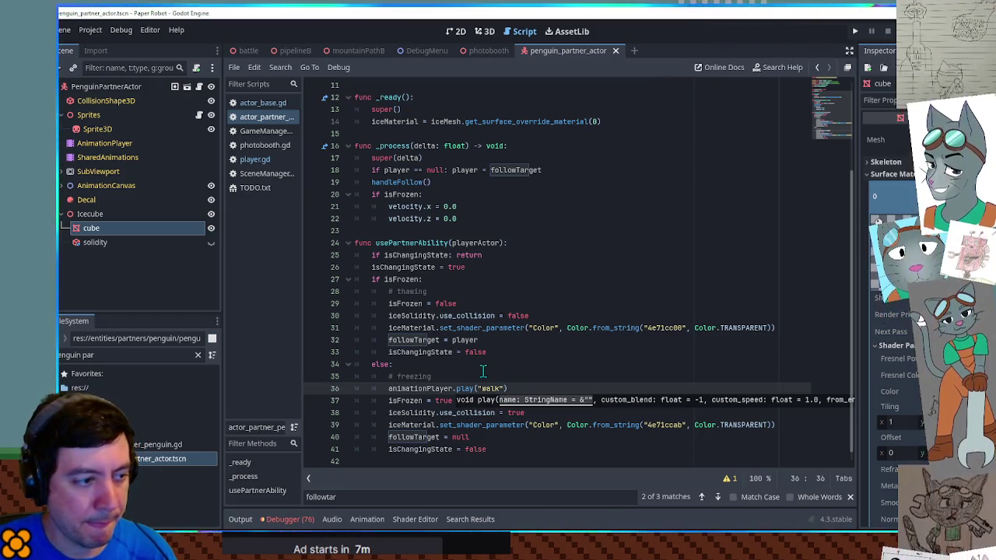
type(")")
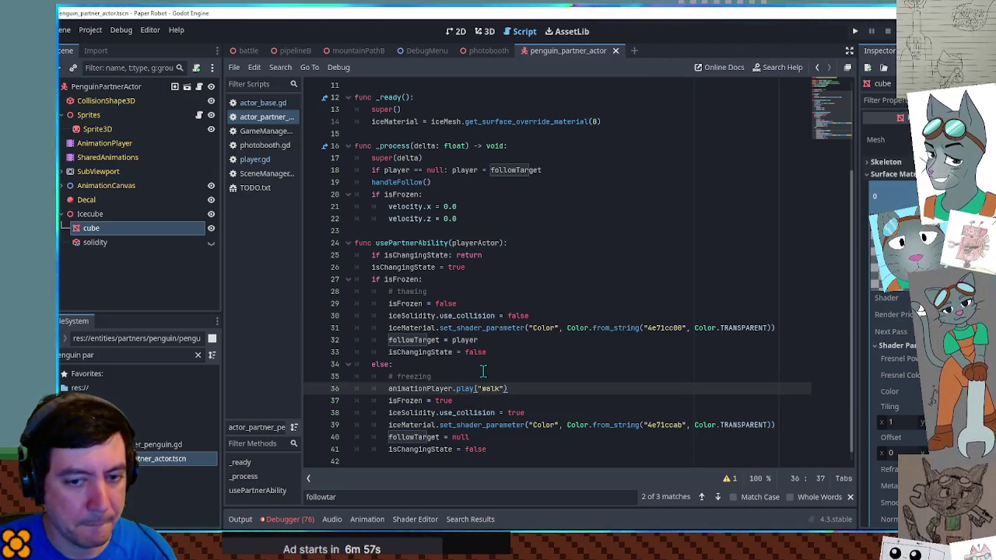
key("Return")
type("Player/")
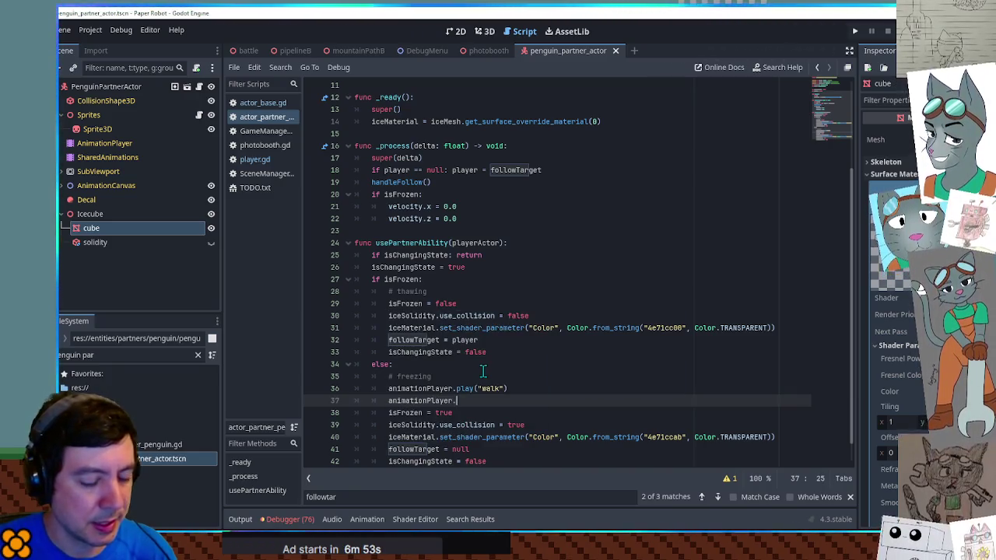
type("speed_scale = 0.0")
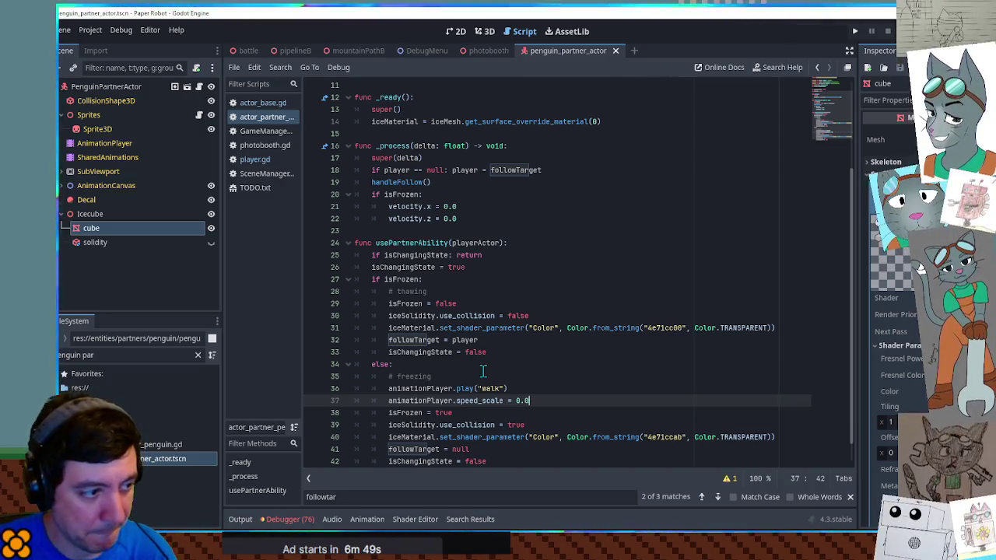
key("Return")
type("reset")
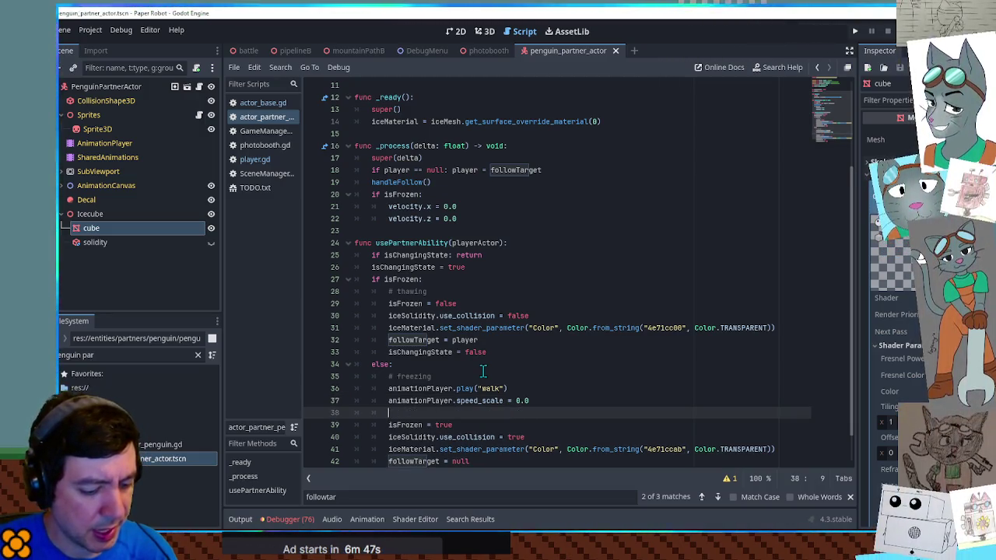
key("Return")
type("= \"walk")
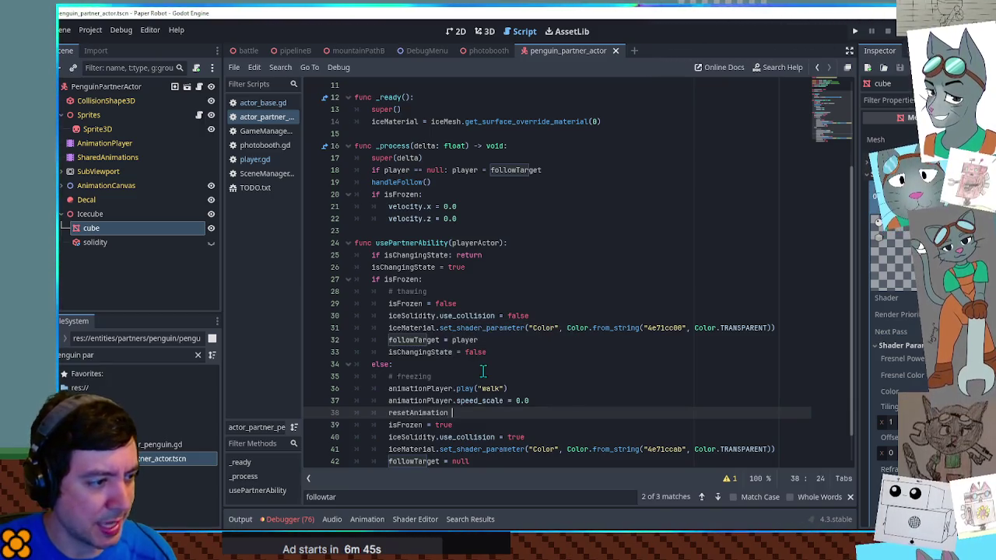
type("\"")
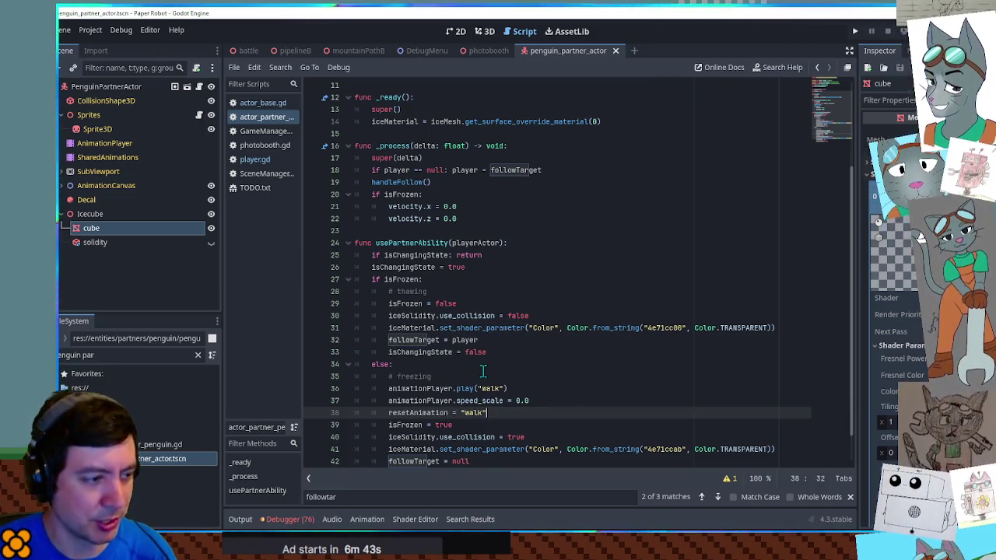
Step: Give the thawing branch speed_scale = 1.0 and resetAnimation = "idle", without the play line
left_click_drag(545, 410, 542, 378)
key("ctrl+c")
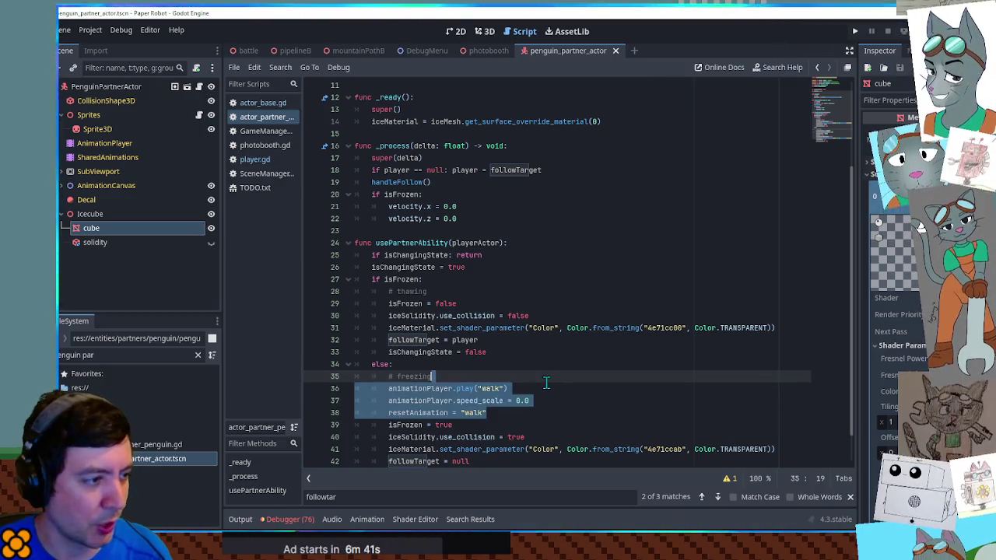
left_click(459, 296)
key("ctrl+v")
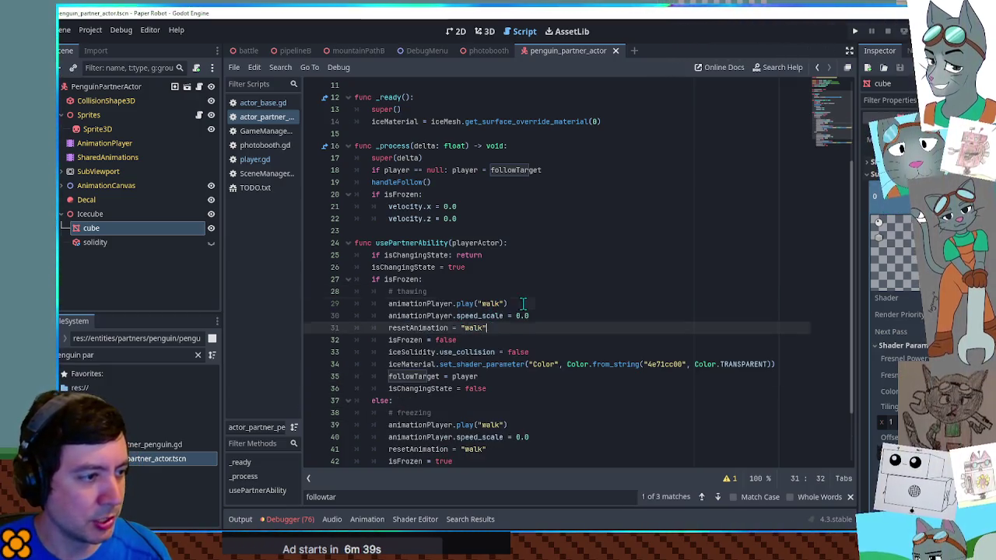
left_click(525, 304)
key("ctrl+shift+k")
type("1")
double_click(473, 316)
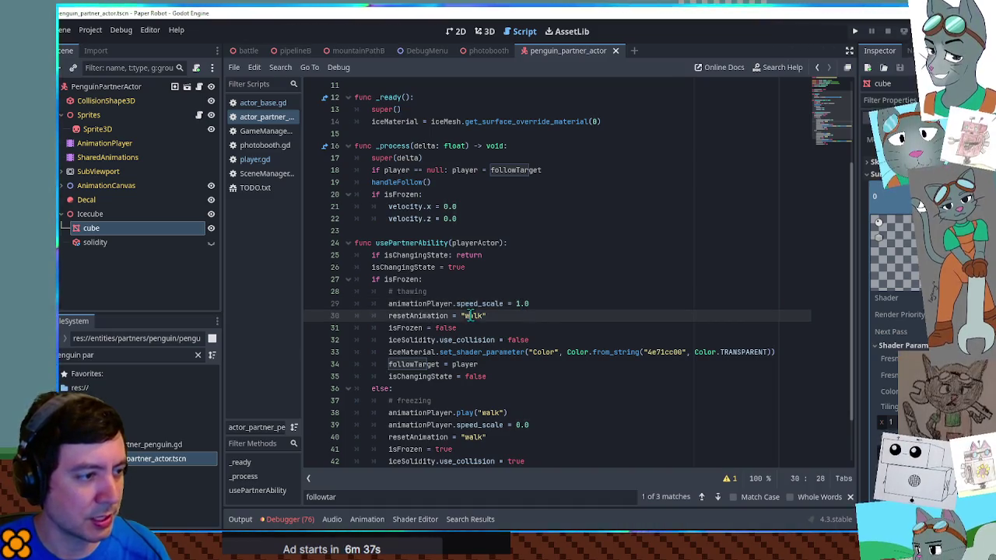
type("idle")
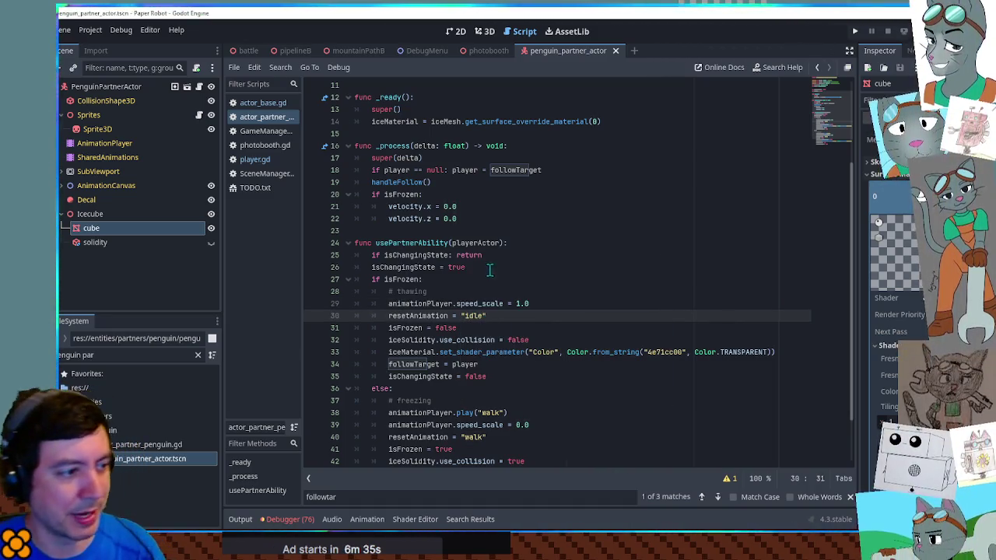
key("Up")
key("Up")
key("Up")
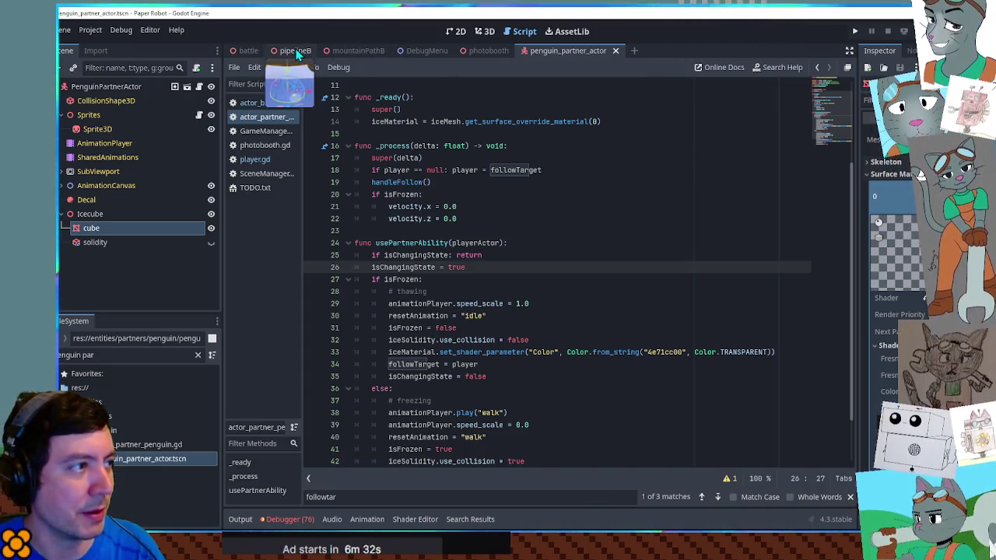
left_click(358, 51)
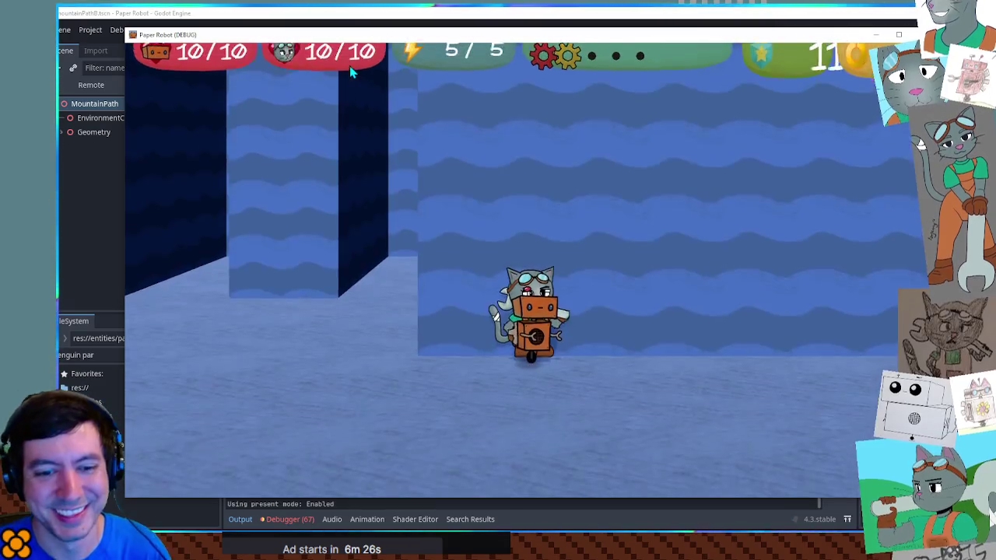
Step: Swap to the penguin, freeze it, jump the robot onto the ice, thaw and refreeze, then close
key("Tab")
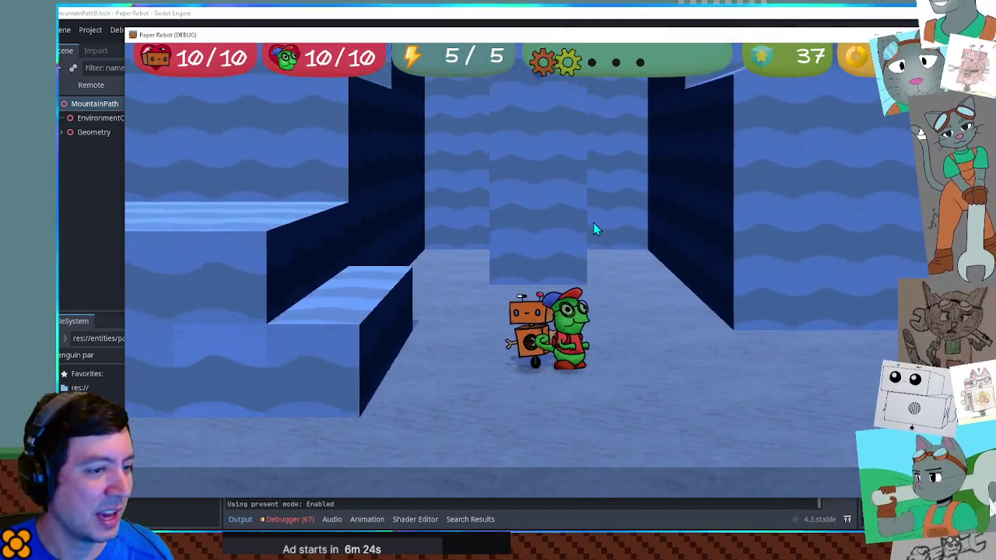
key("e")
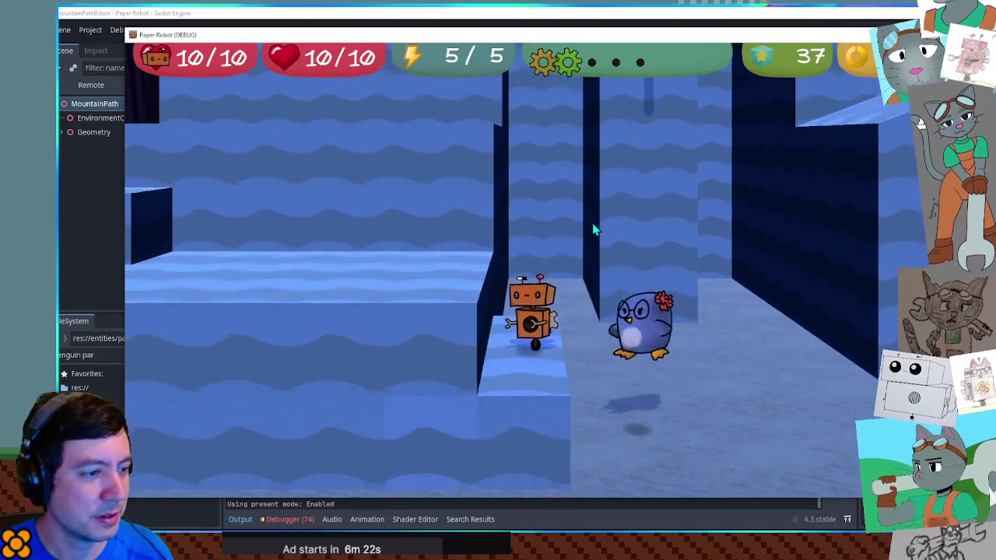
key("space")
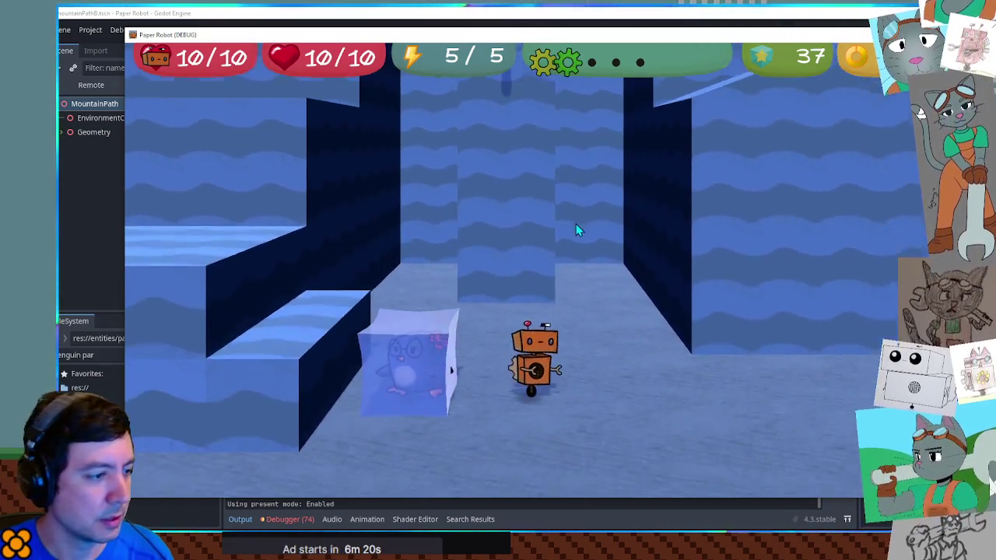
key("e")
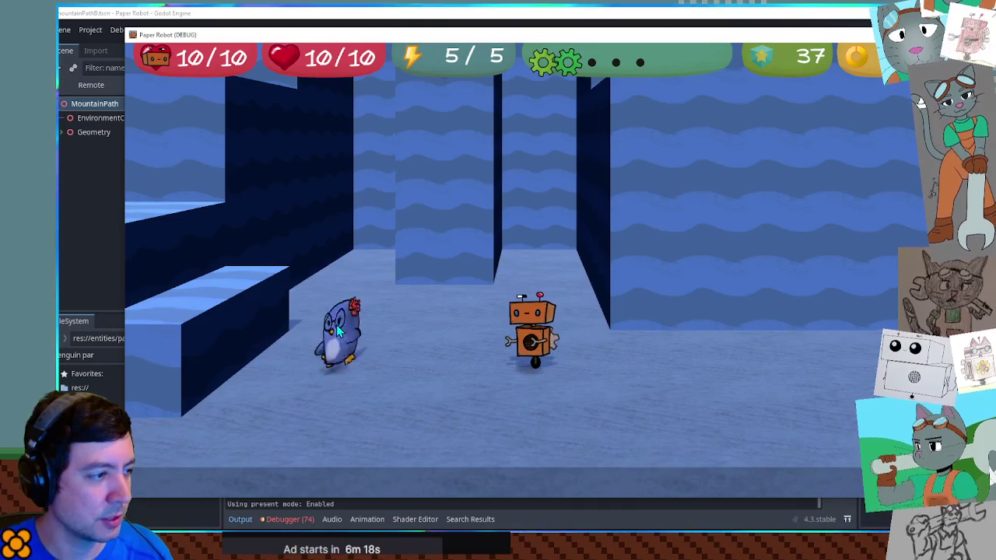
key("e")
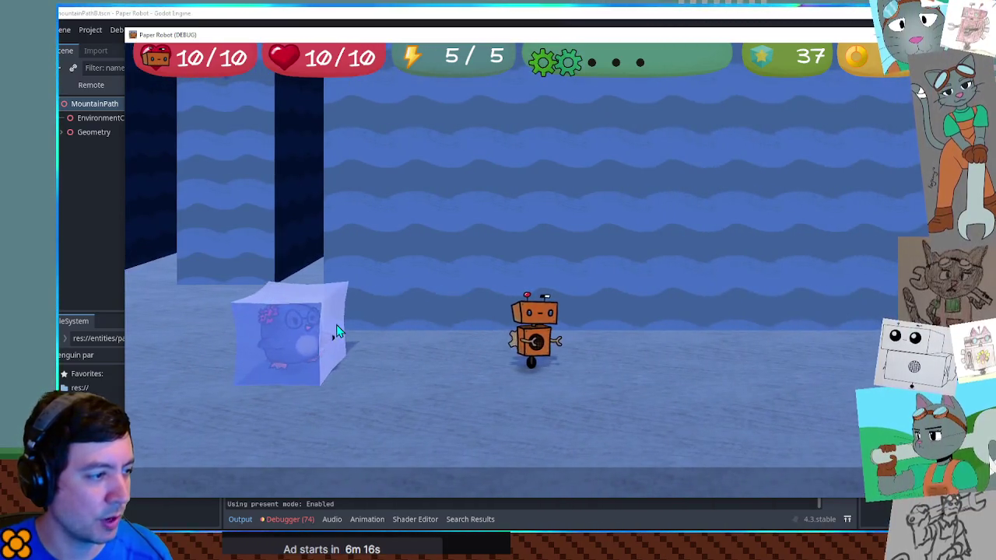
left_click(863, 35)
Step: Look up speed_scale in actor_base.gd and find its animationSpeed equivalent on line 101
scroll(503, 257, "down", 5)
scroll(503, 257, "down", 1)
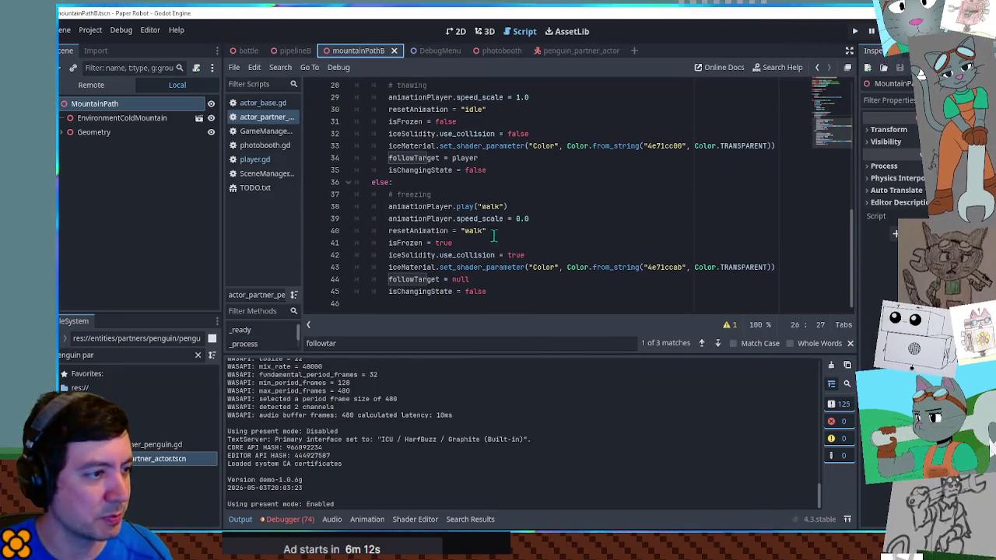
double_click(464, 219)
key("ctrl+c")
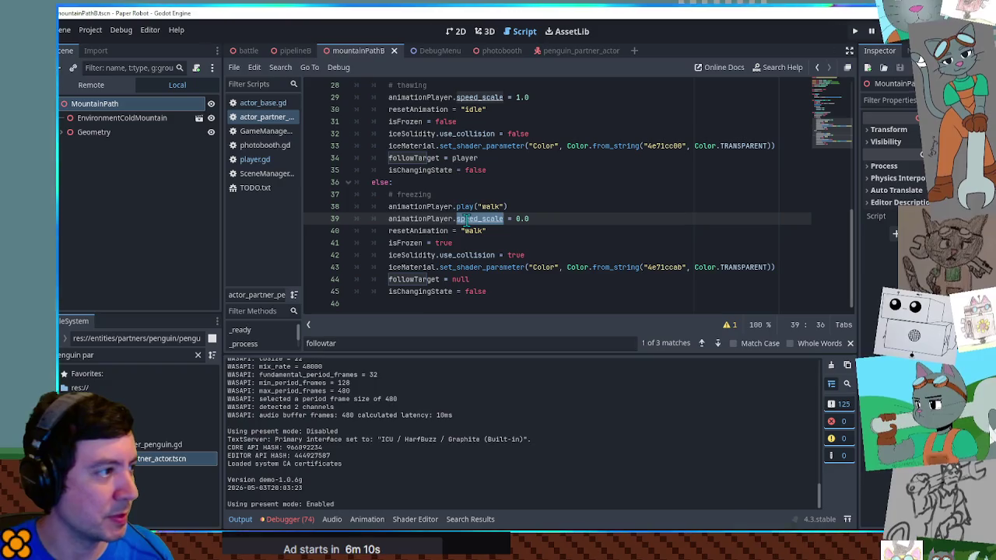
scroll(535, 227, "up", 5)
left_click(263, 103)
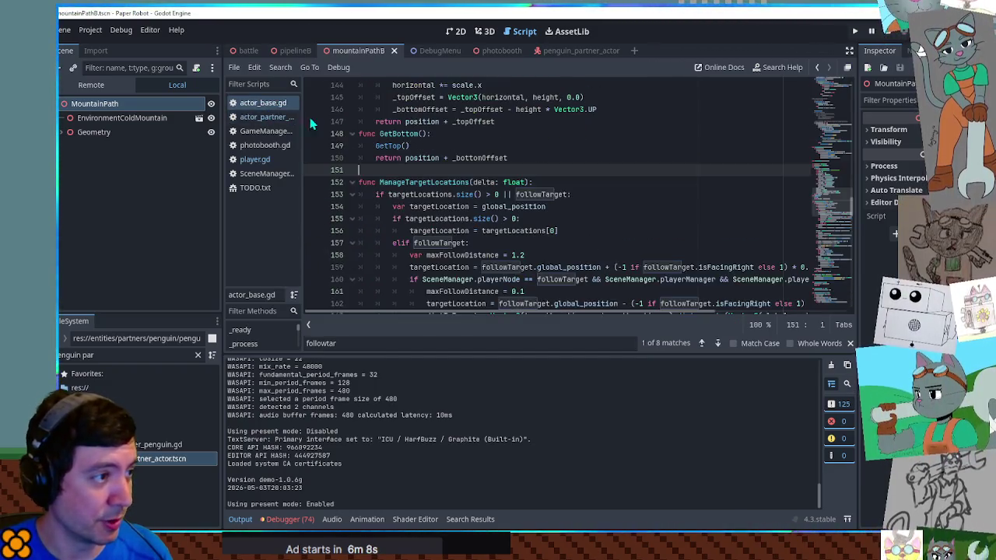
key("ctrl+f")
key("ctrl+v")
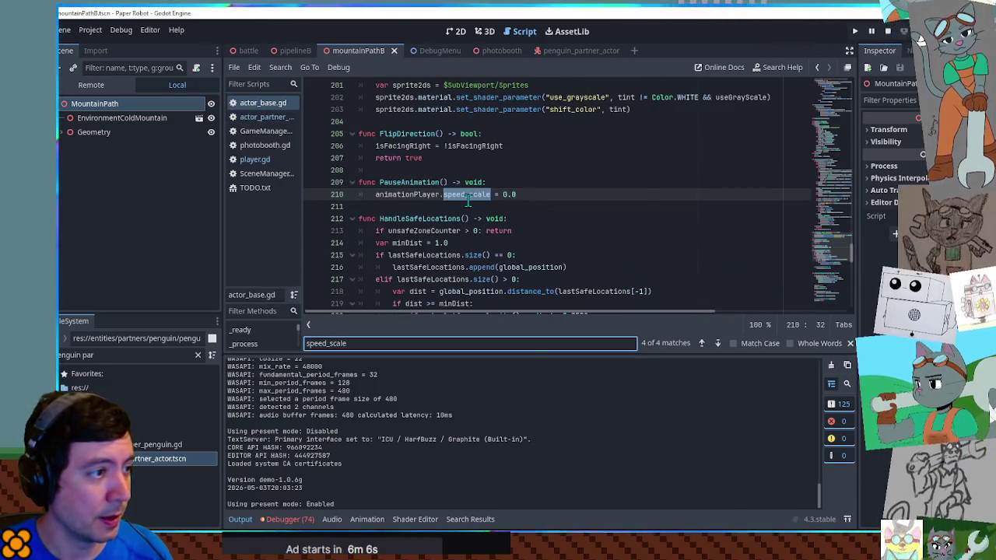
key("Return")
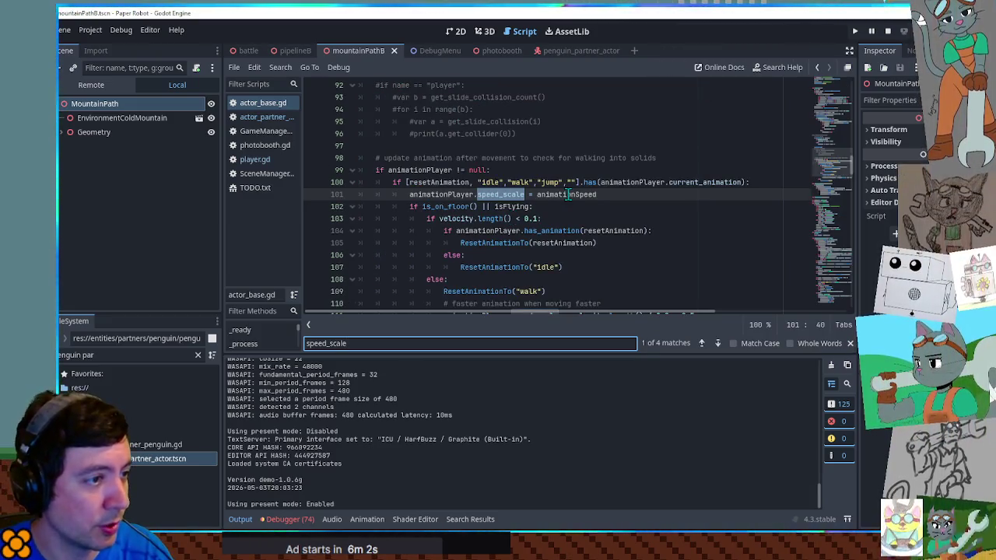
double_click(567, 194)
key("ctrl+c")
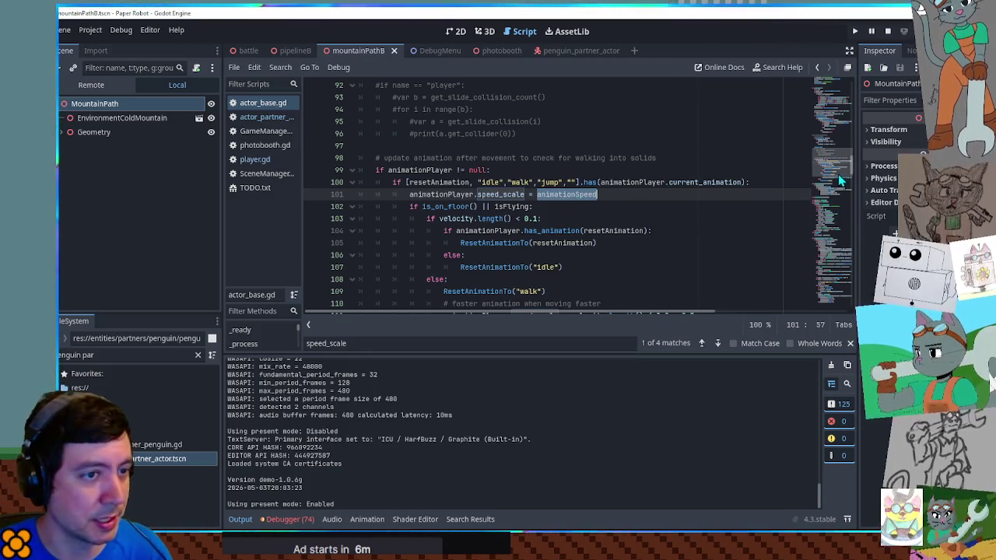
key("ctrl+f")
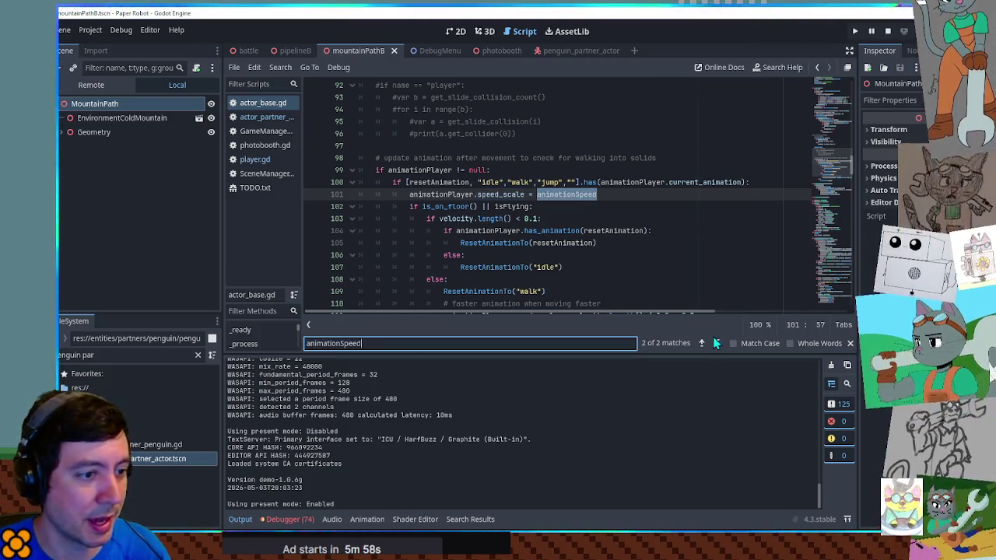
left_click(701, 342)
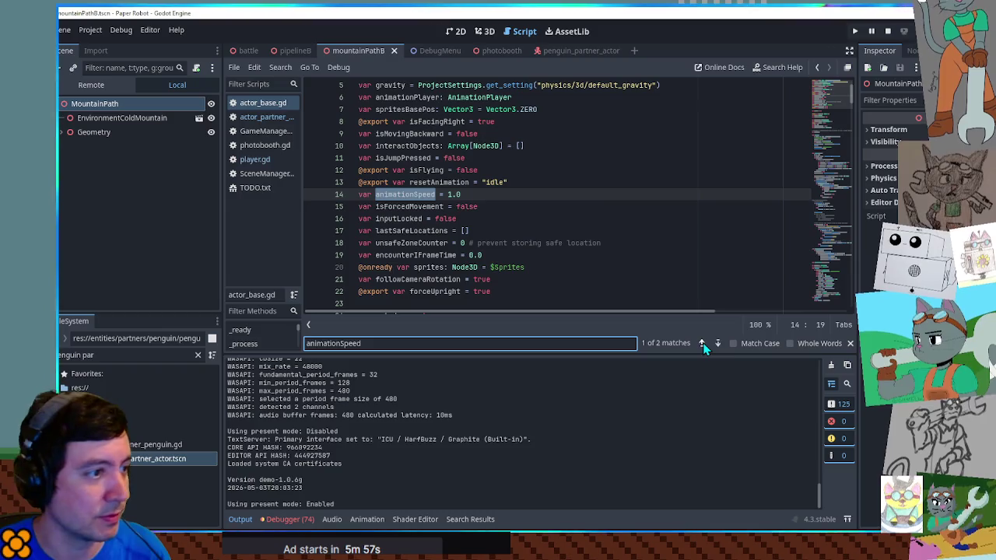
Step: In the penguin partner script, replace the thawing line's speed_scale reference with animationSpeed
left_click(272, 134)
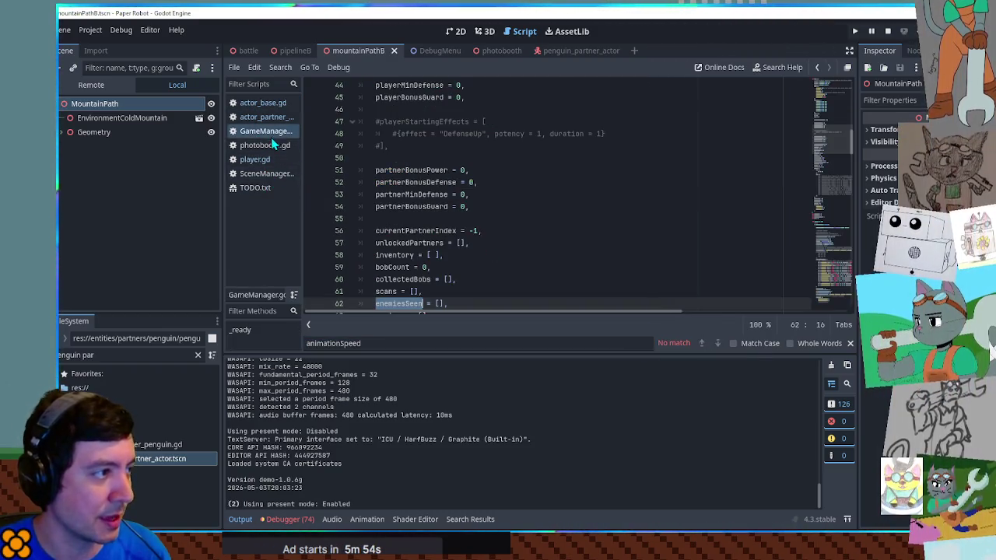
left_click(266, 117)
scroll(414, 156, "down", 9)
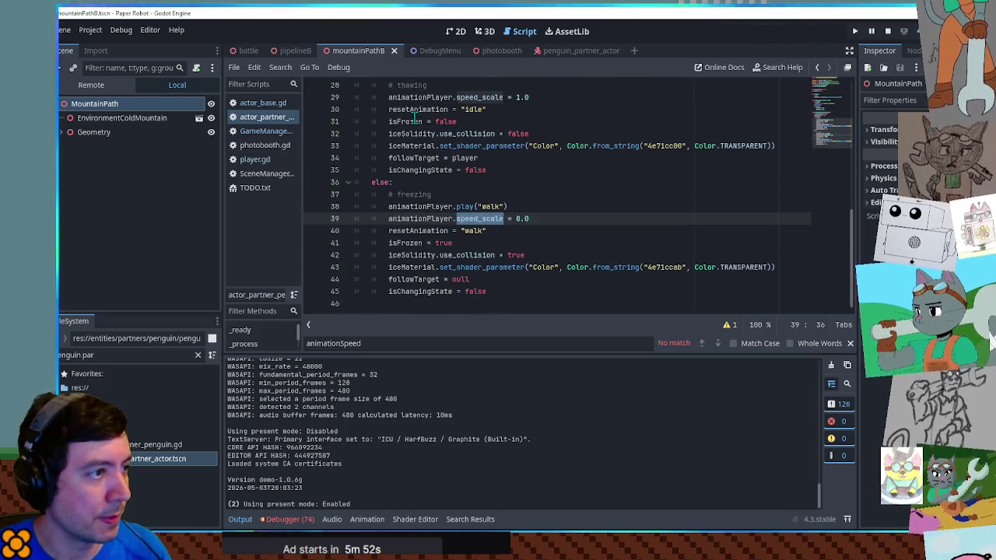
left_click_drag(388, 97, 504, 97)
key("ctrl+v")
left_click_drag(388, 219, 504, 219)
Step: Replace the freezing line's reference with animationSpeed, save, and retoggle the penguin's freeze in-game
key("ctrl+v")
key("ctrl+s")
key("alt+Tab")
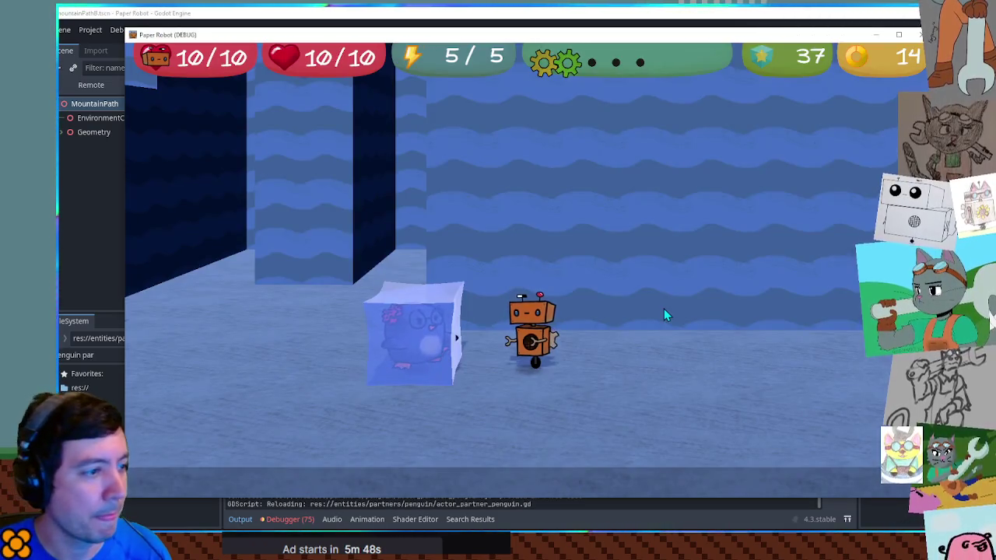
key("e")
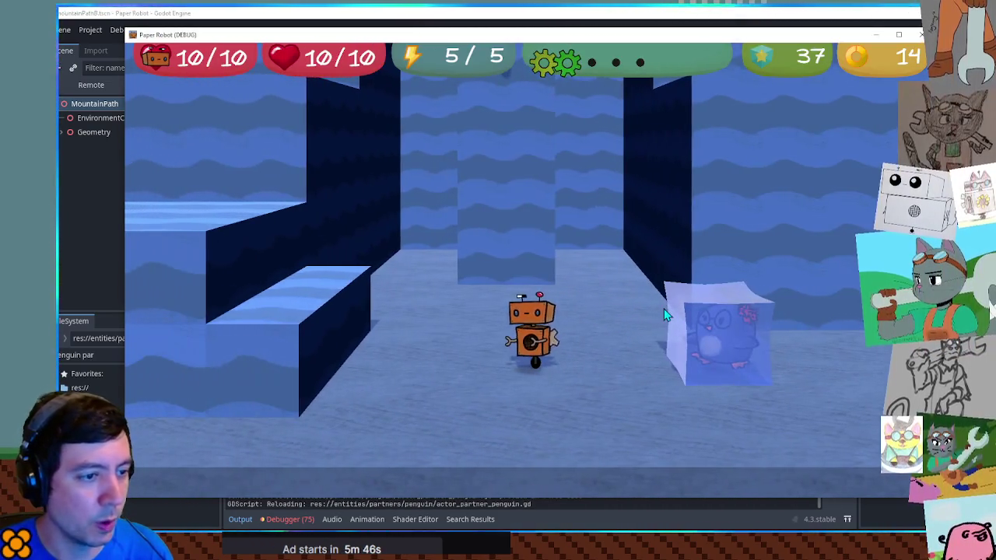
key("e")
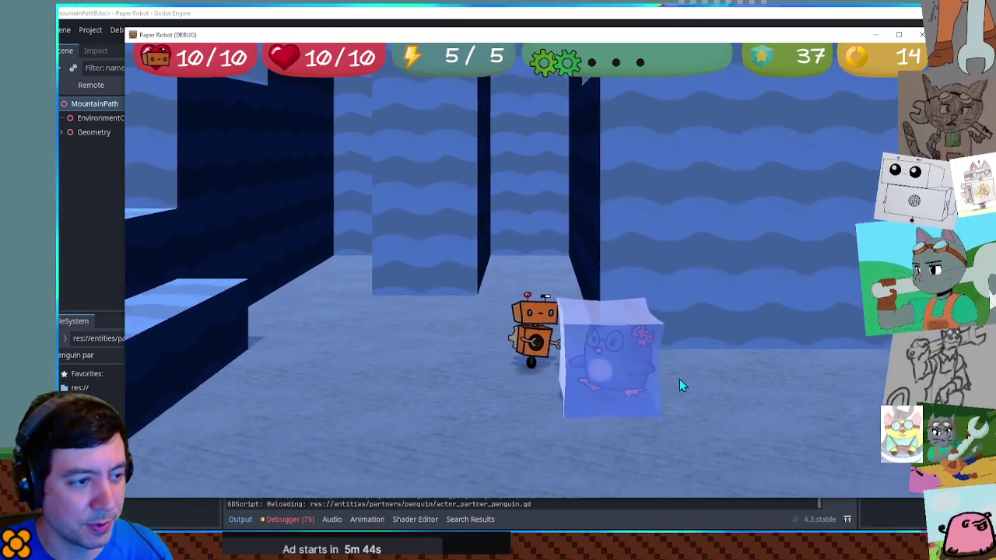
key("e")
key("e")
key("e")
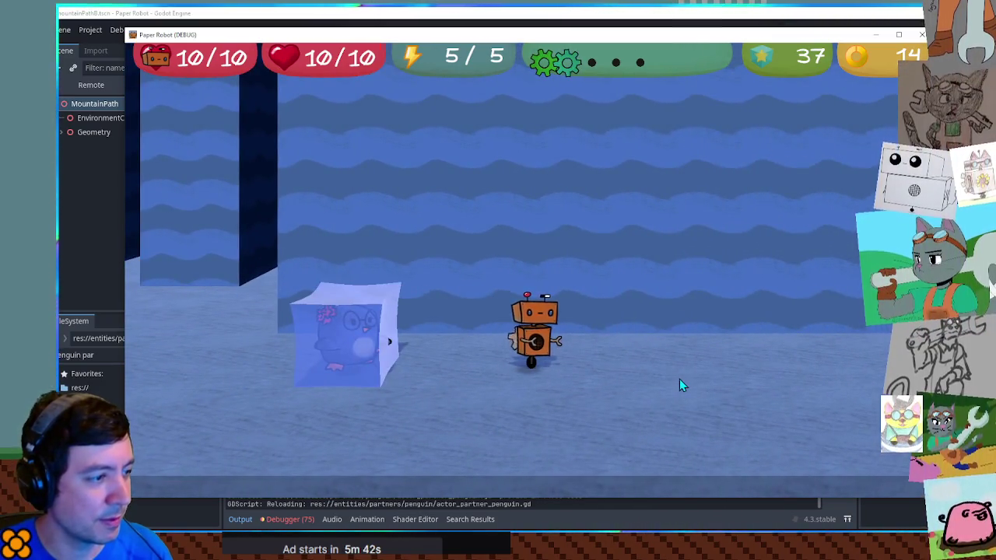
key("e")
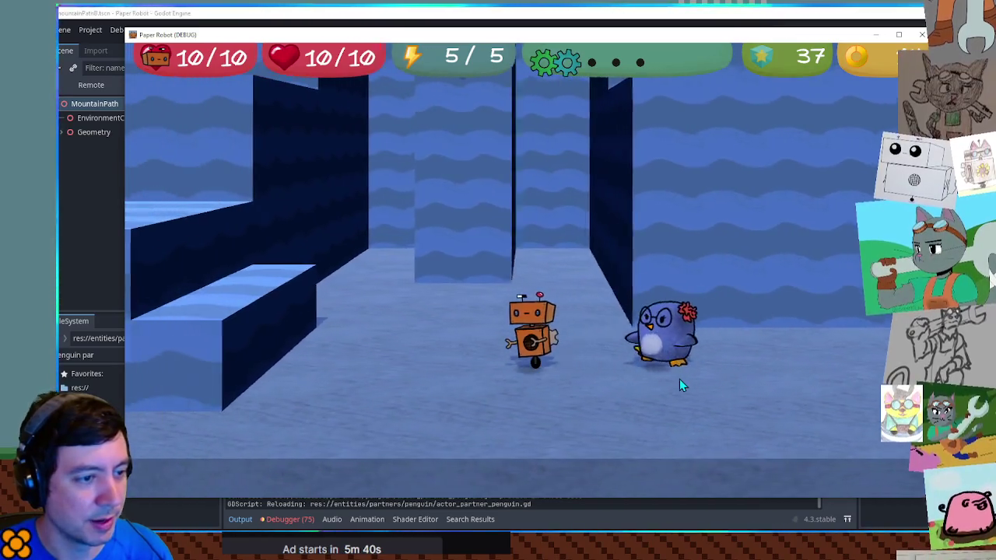
Step: Walk and jump the robot onto the frozen penguin block, then freeze and thaw the penguin again
key("d")
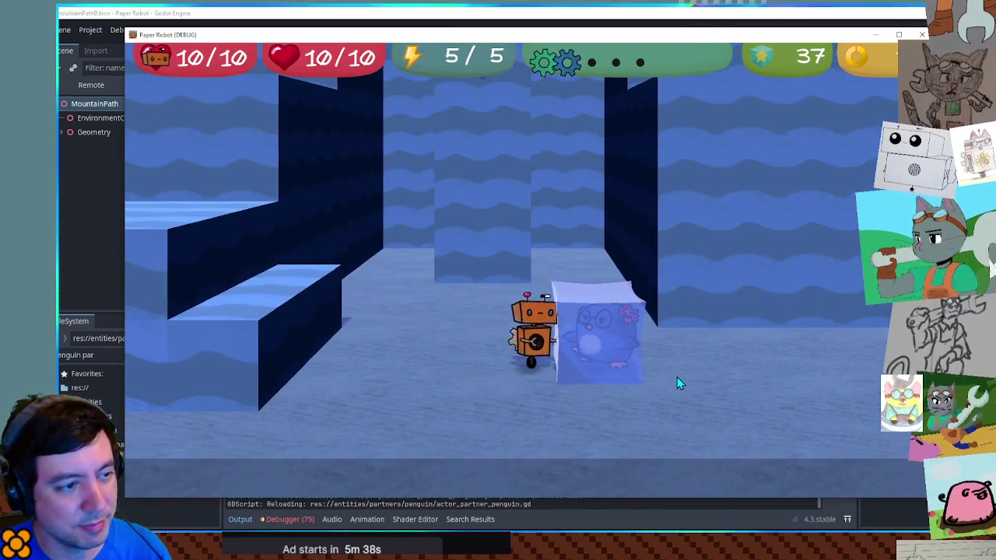
key("a")
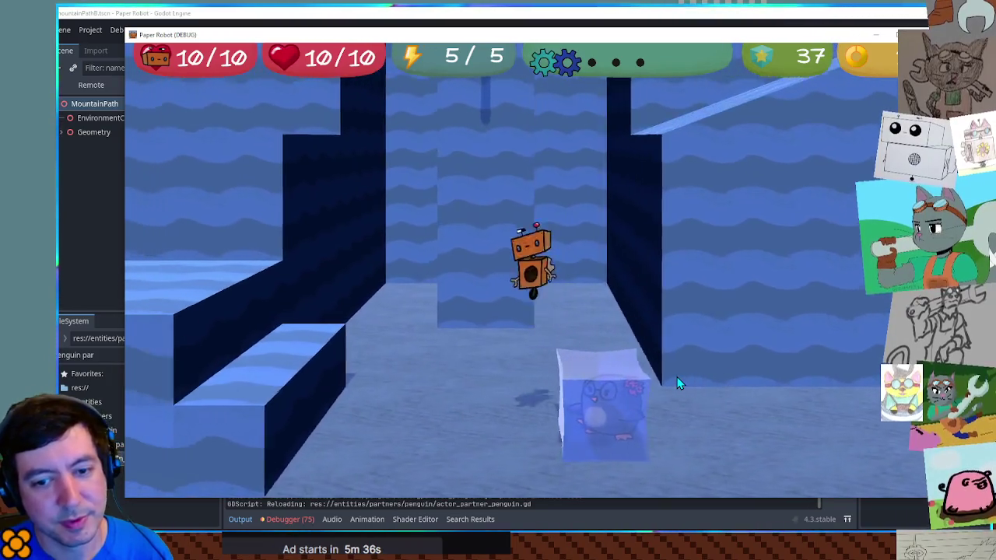
key("space")
key("w")
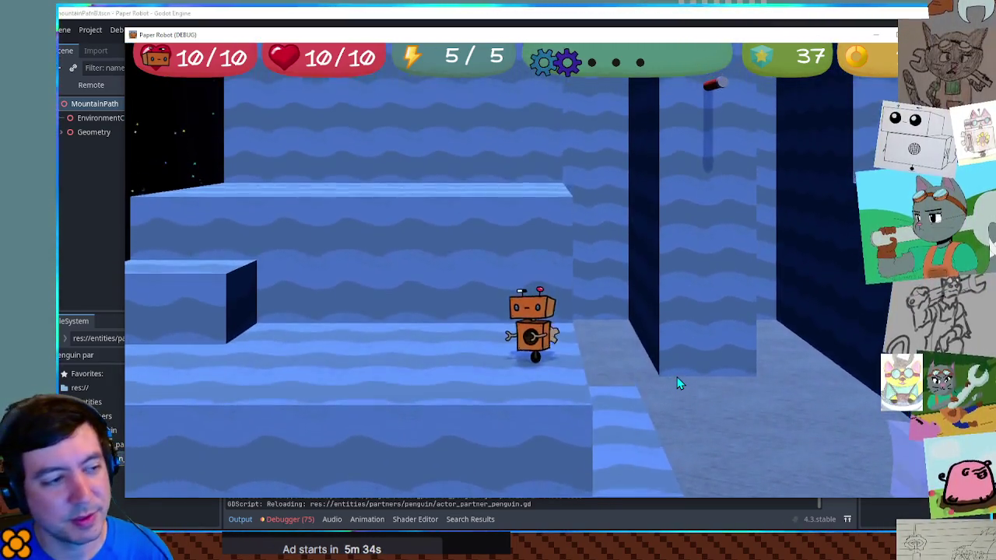
key("s")
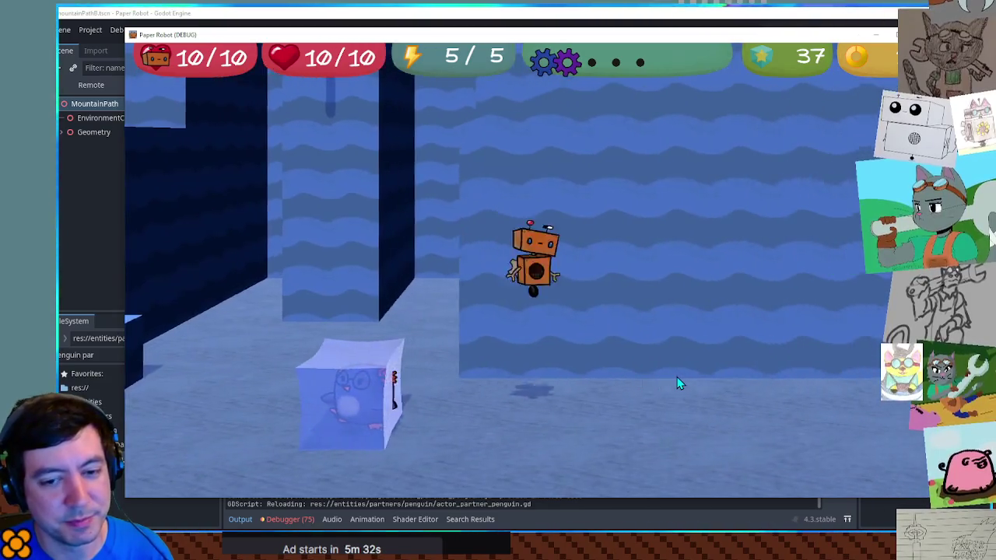
key("w")
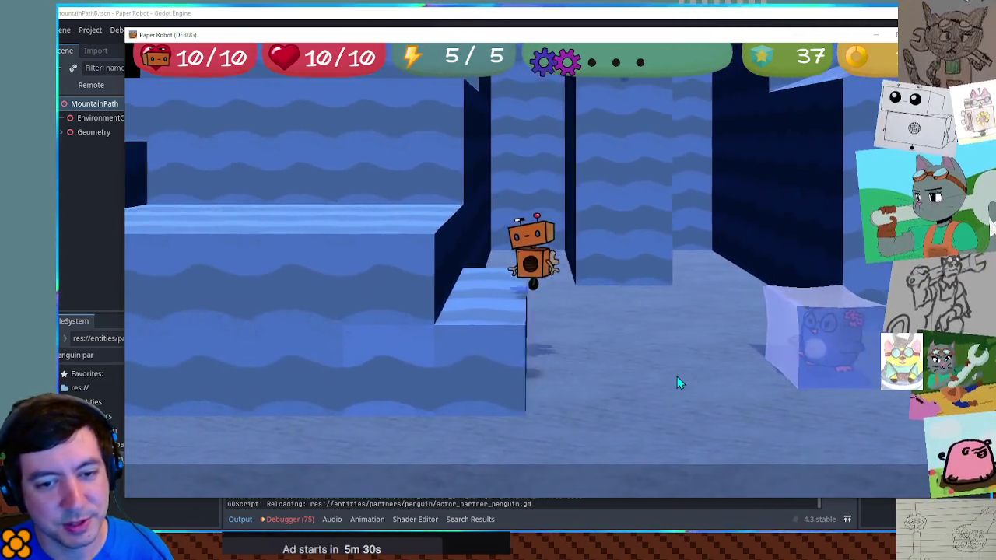
key("d")
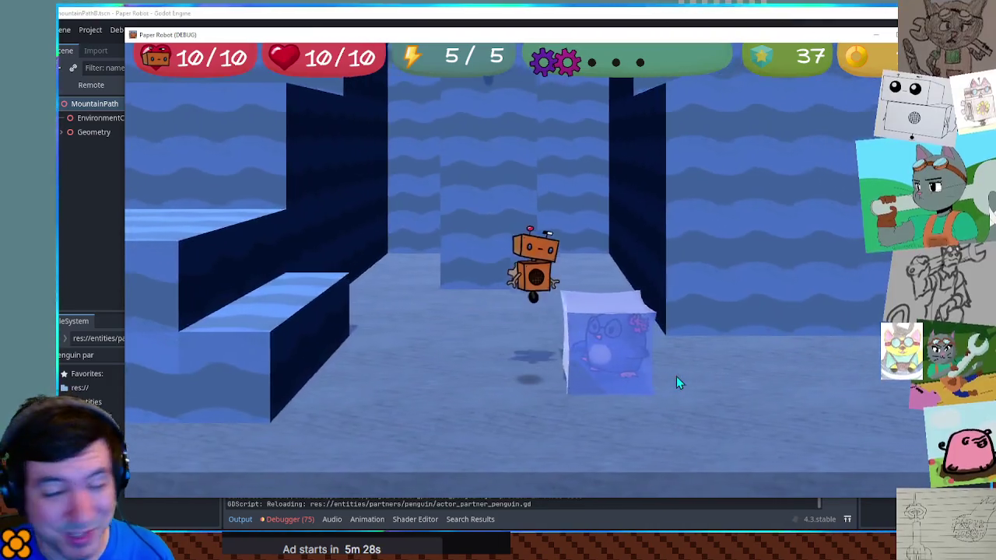
key("space")
key("a")
key("w")
key("s")
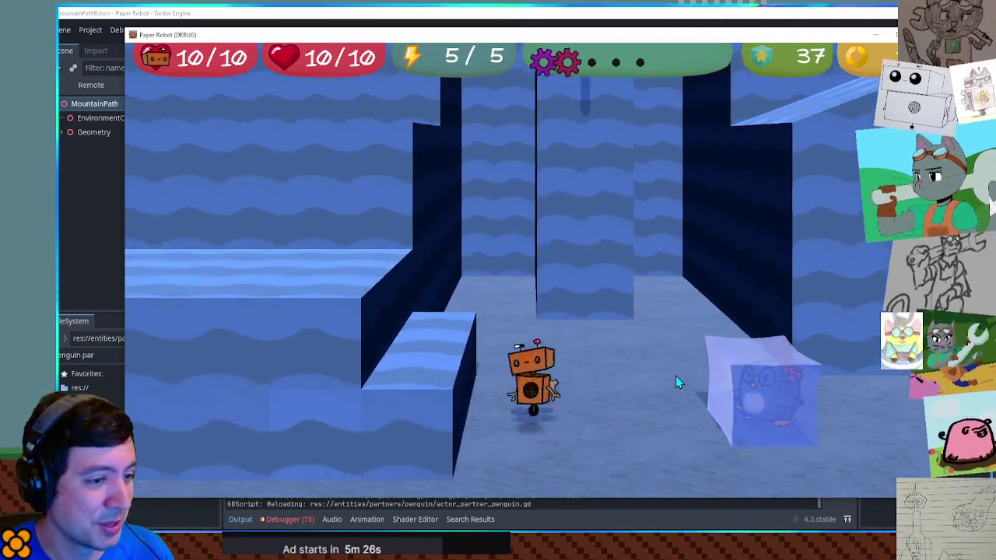
key("d")
key("d")
key("a")
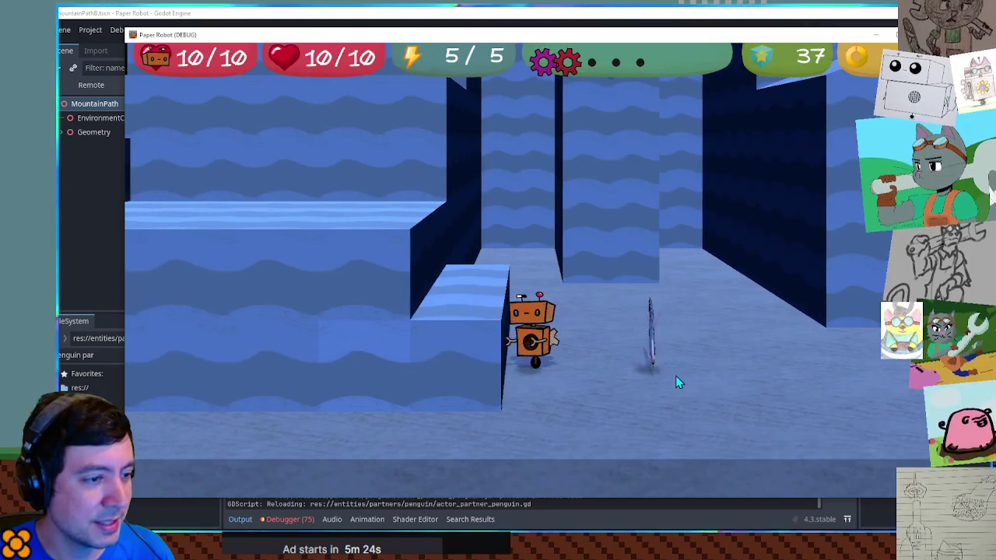
key("e")
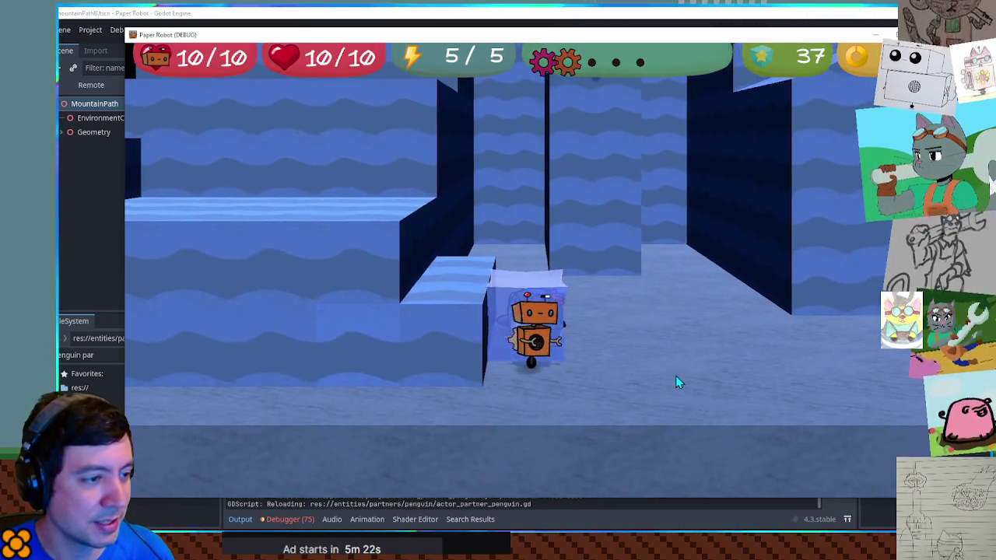
key("e")
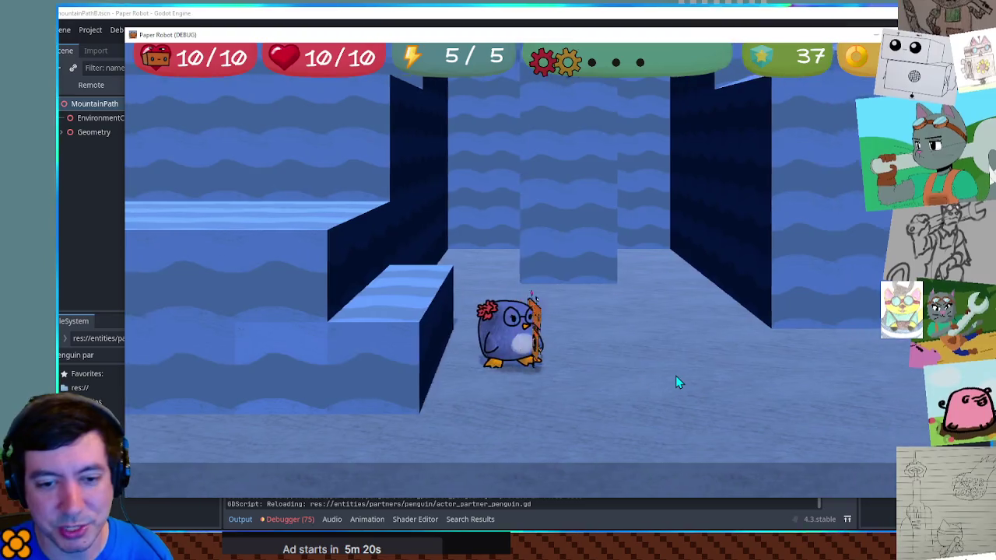
Step: Walk the robot along the corridor through more freeze-thaw cycles, then stop the game with F8
key("d")
key("d")
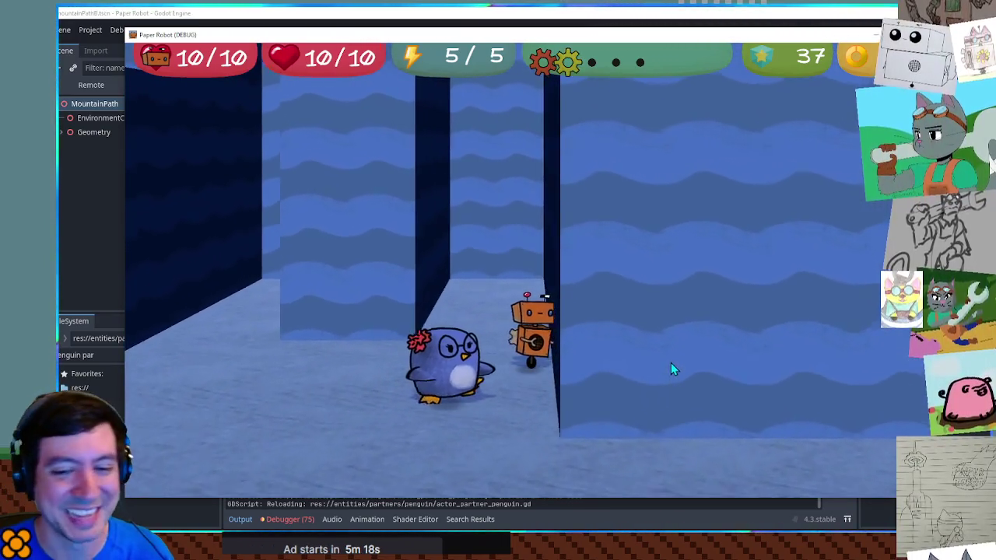
key("d")
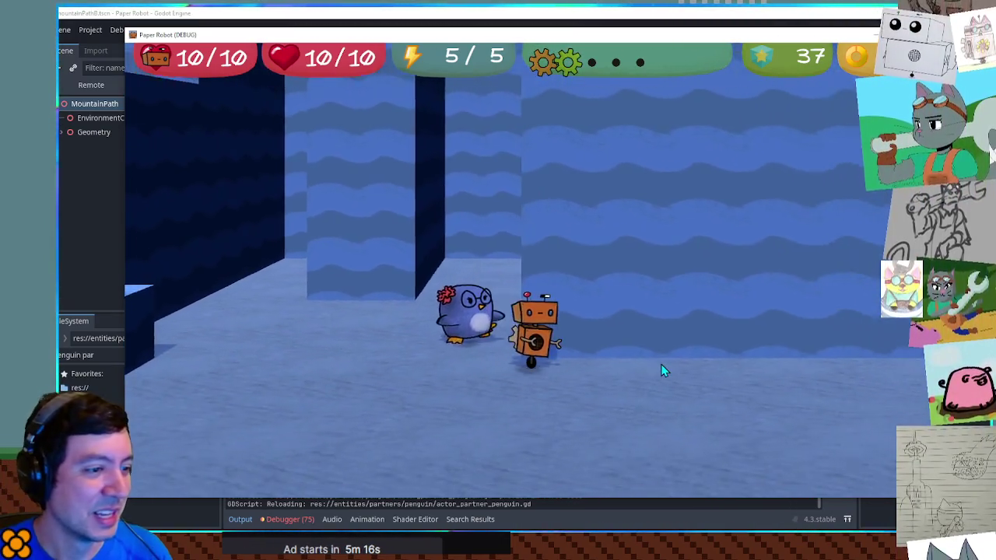
key("d")
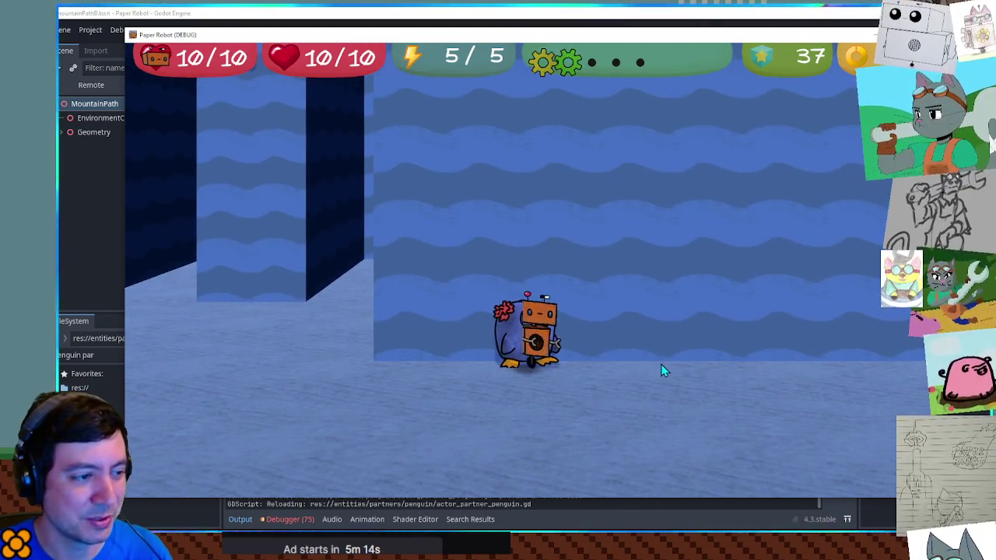
key("d")
key("a")
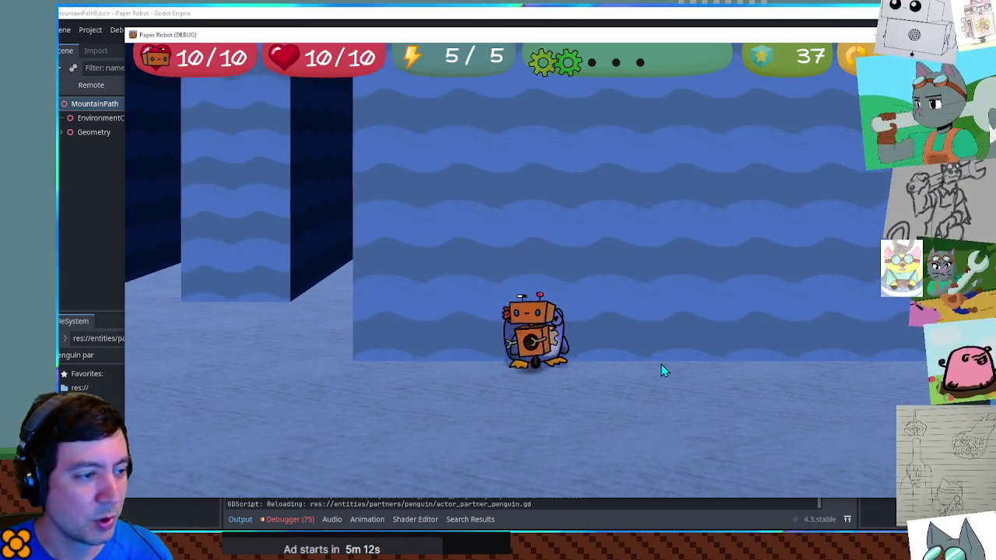
key("a")
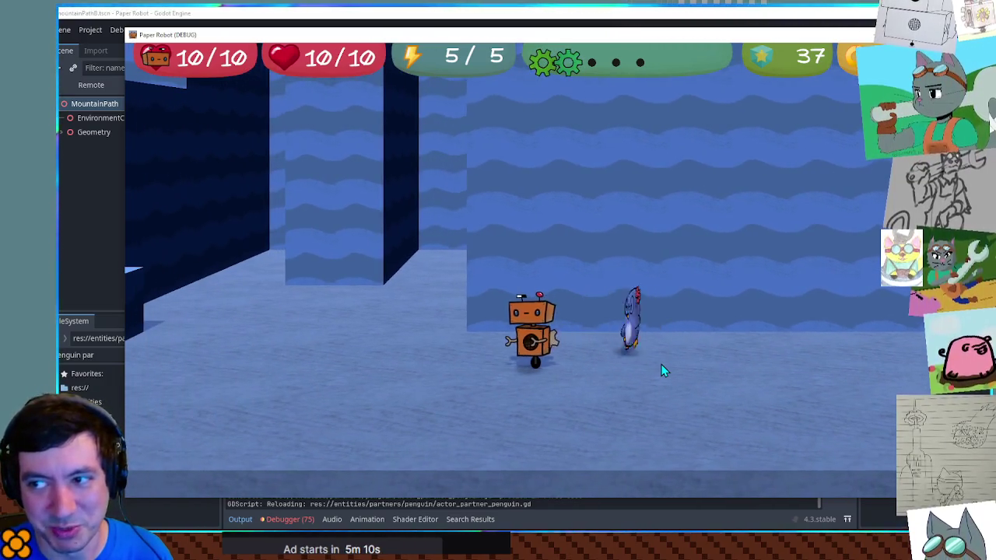
key("a")
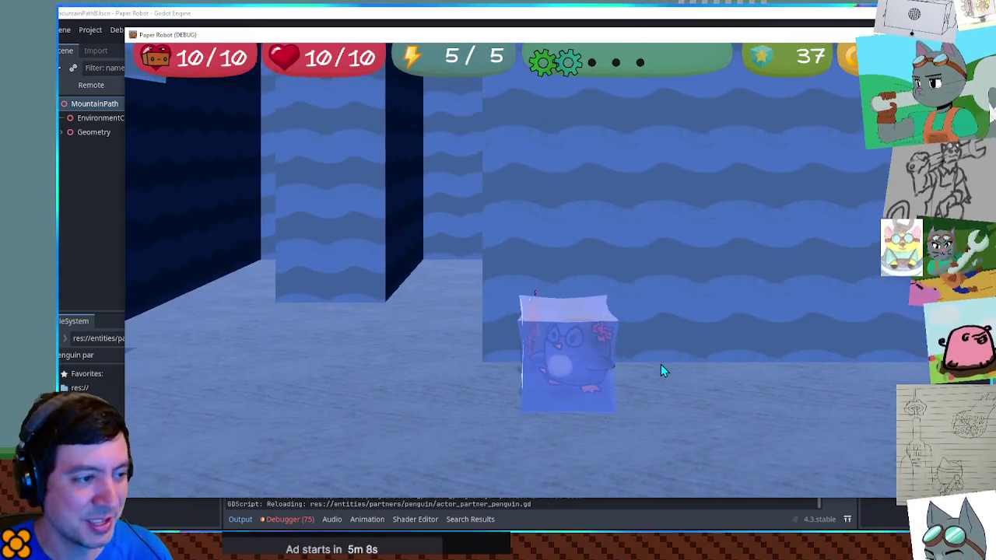
key("d")
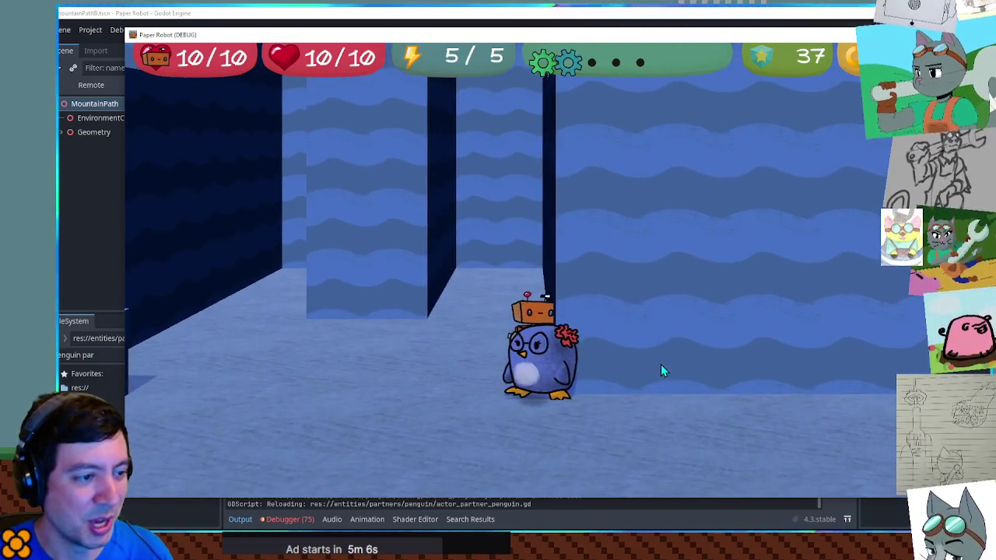
key("a")
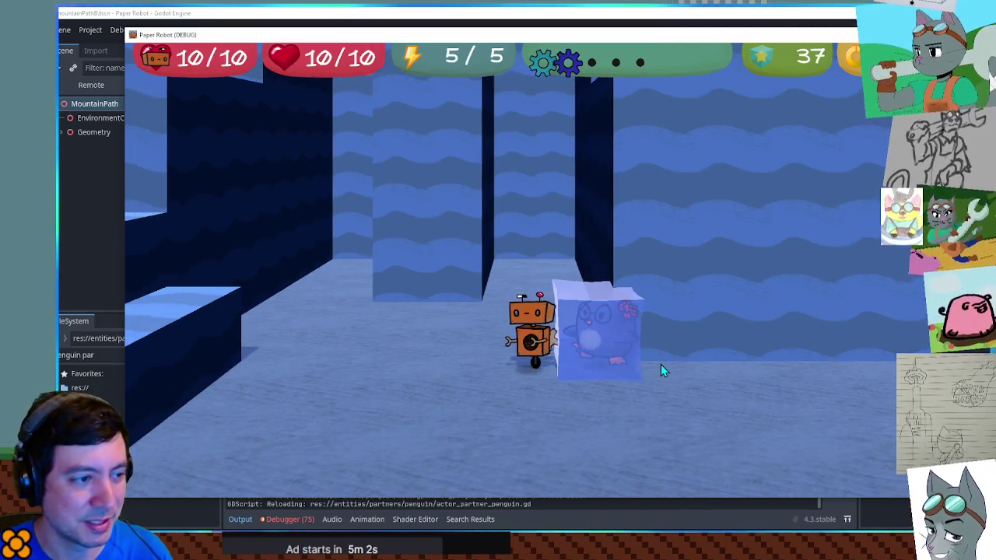
key("w")
key("a")
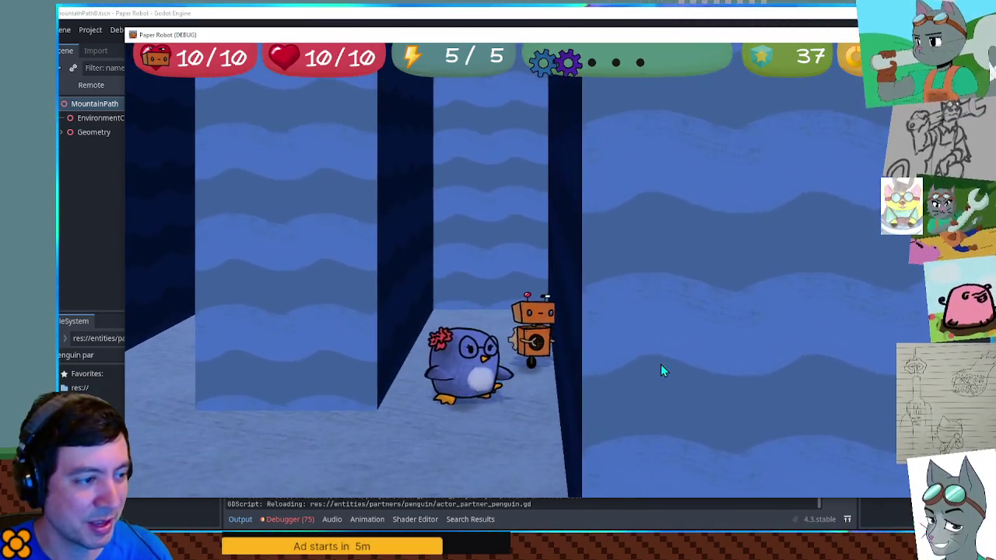
key("d")
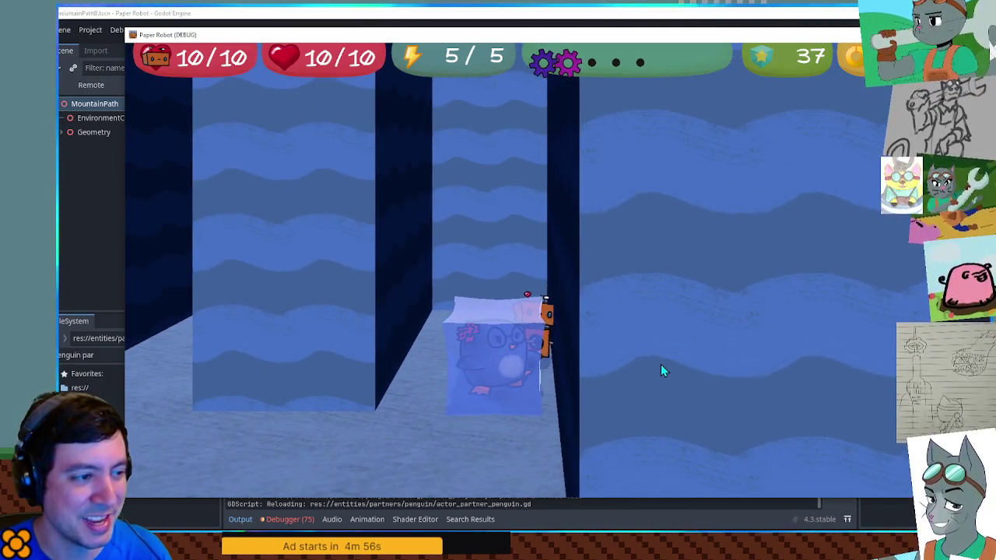
key("s")
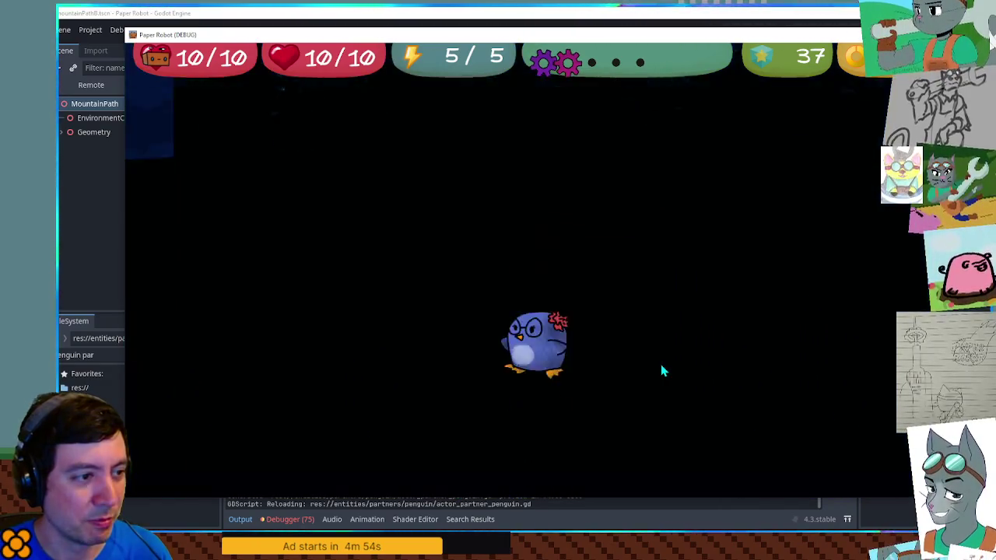
key("F8")
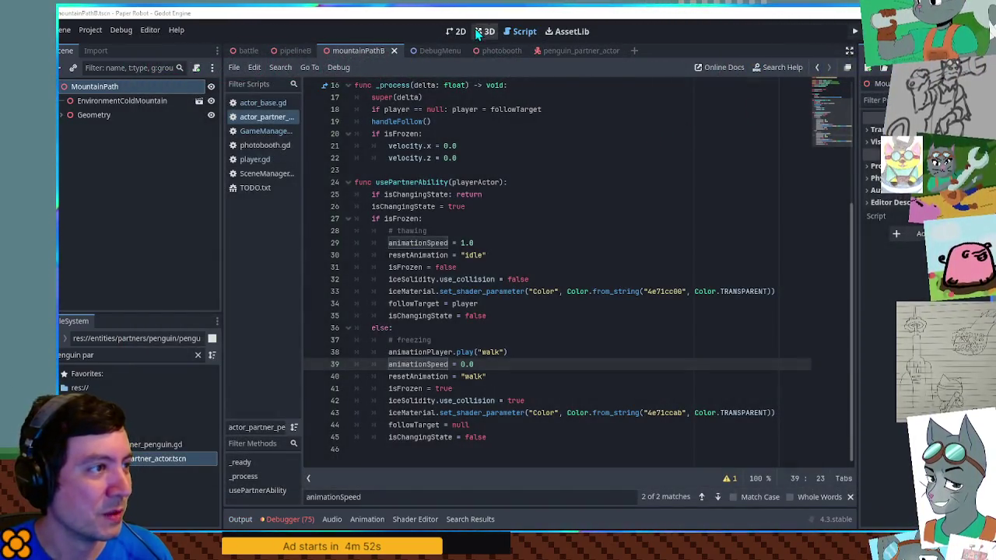
Step: Tick Use Collision on CSGBox3D9 in the 3D view, then save and run with F5
left_click(482, 32)
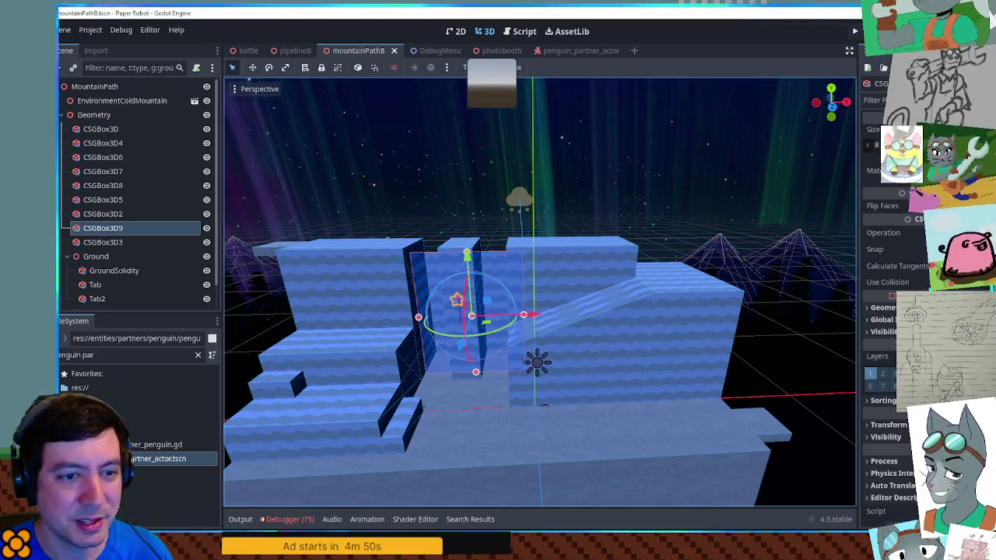
left_click(958, 282)
mouse_move(631, 223)
left_mouse_down()
mouse_move(703, 265)
mouse_move(771, 272)
mouse_move(835, 225)
mouse_move(741, 257)
mouse_move(564, 226)
mouse_move(555, 178)
mouse_move(718, 207)
mouse_move(535, 262)
mouse_move(549, 183)
left_mouse_up()
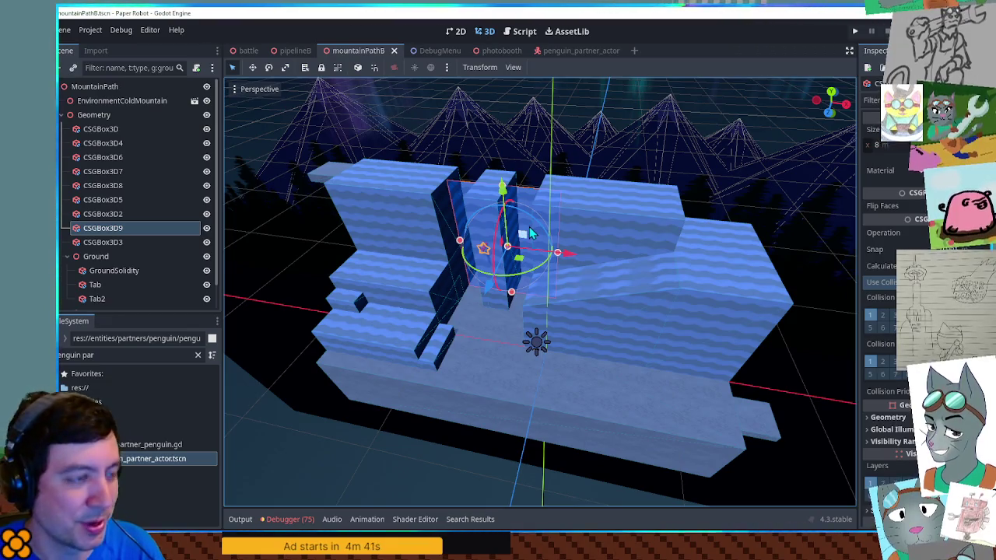
key("F5")
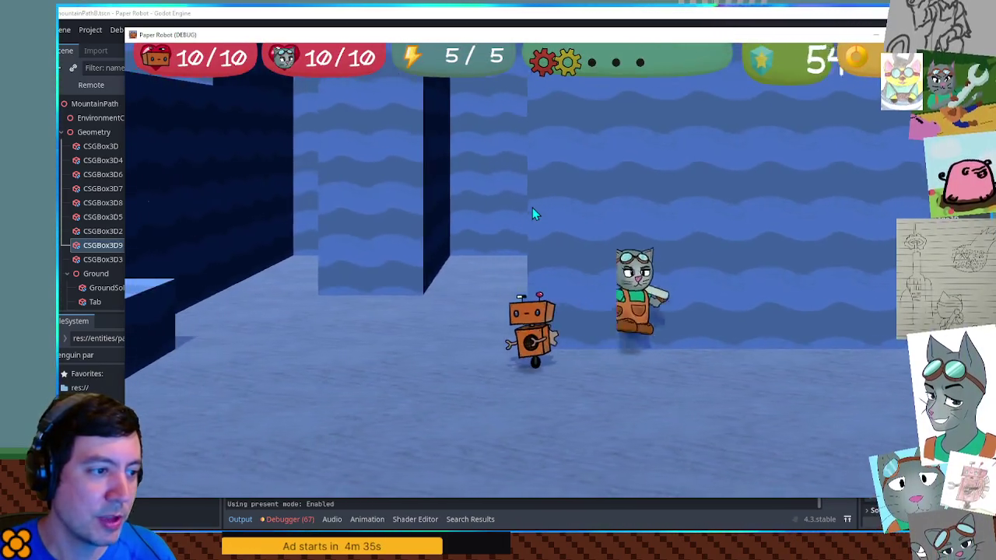
Step: Switch the partner to the penguin with Q and walk the robot left and right past it
key("q")
key("q")
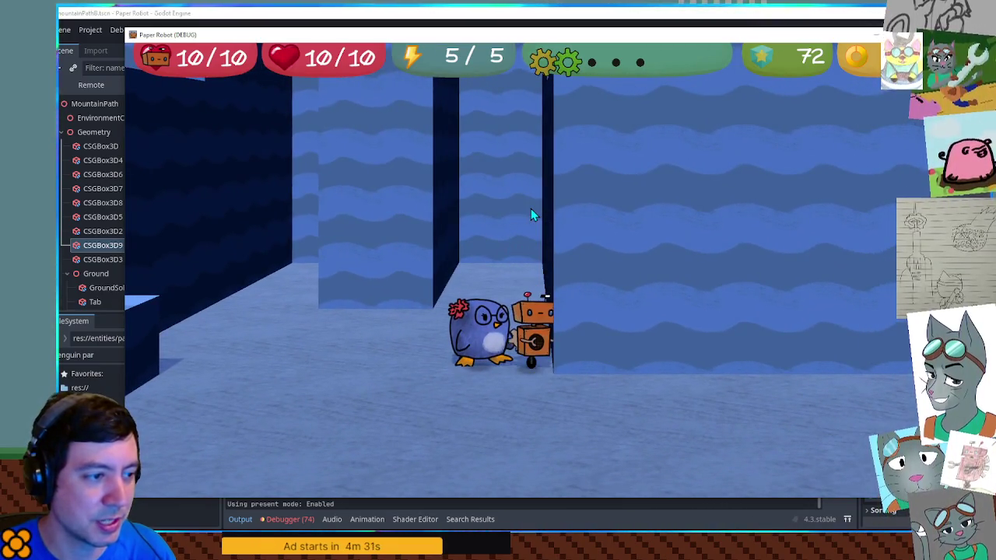
key("a")
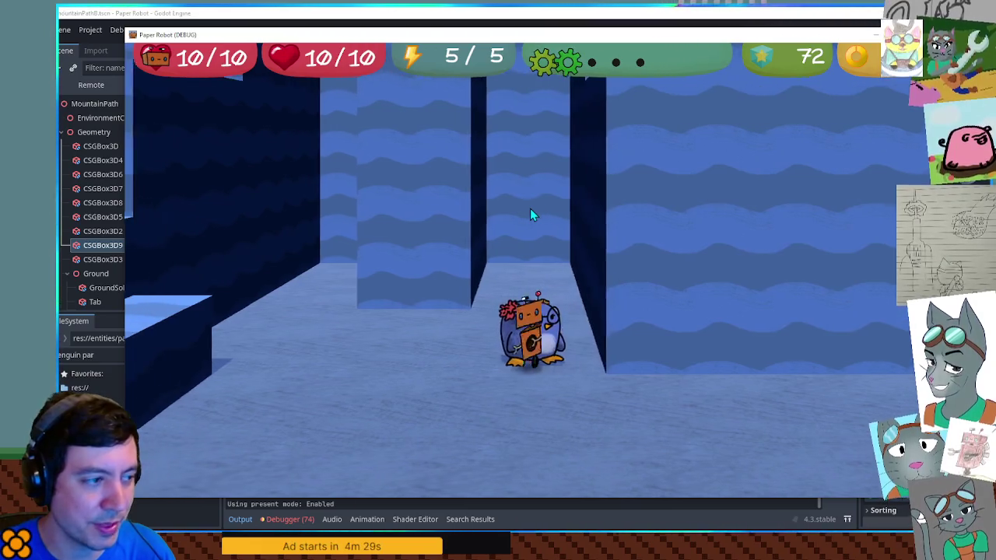
key("d")
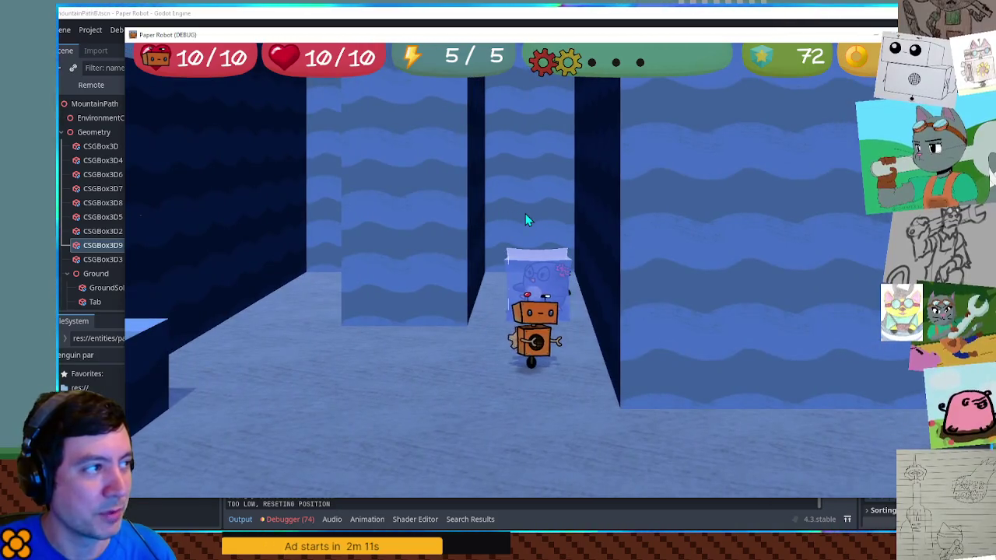
Step: Walk the robot back and forth around the thawed penguin, jump, and climb onto the raised ledge
key("a")
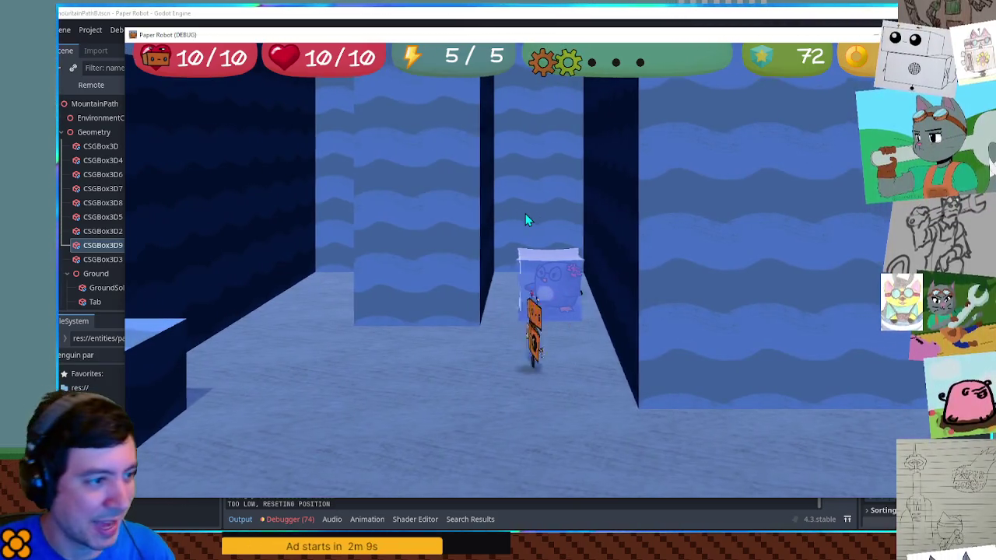
key("a")
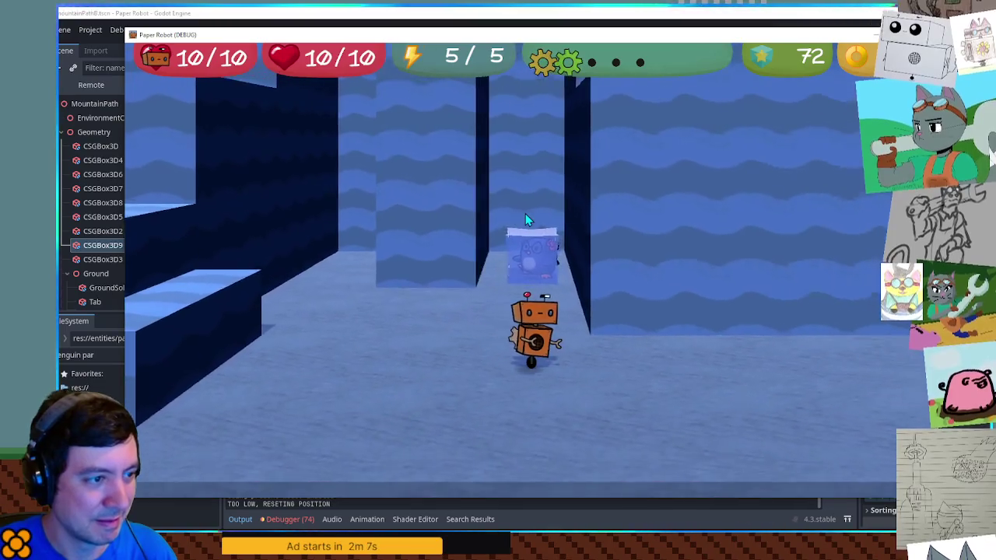
key("a")
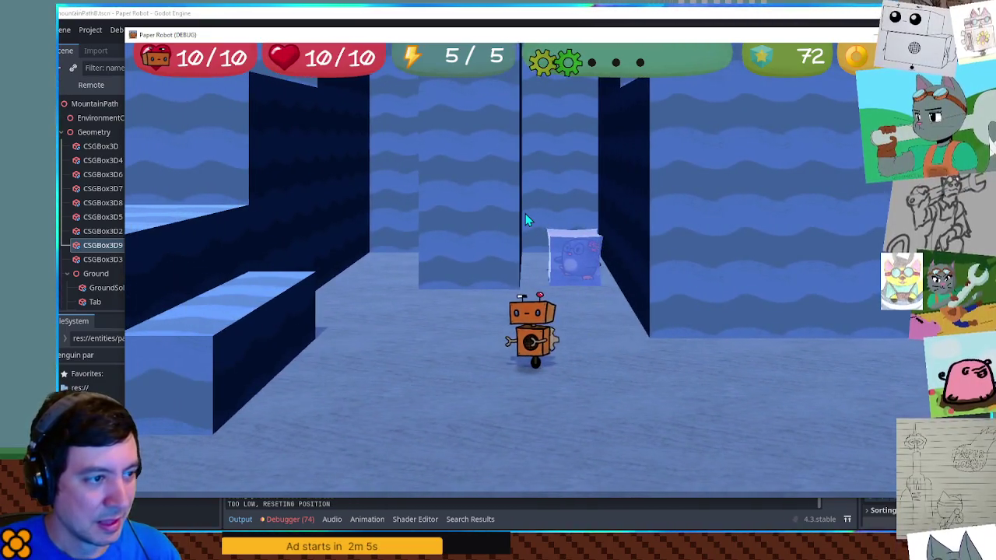
key("a")
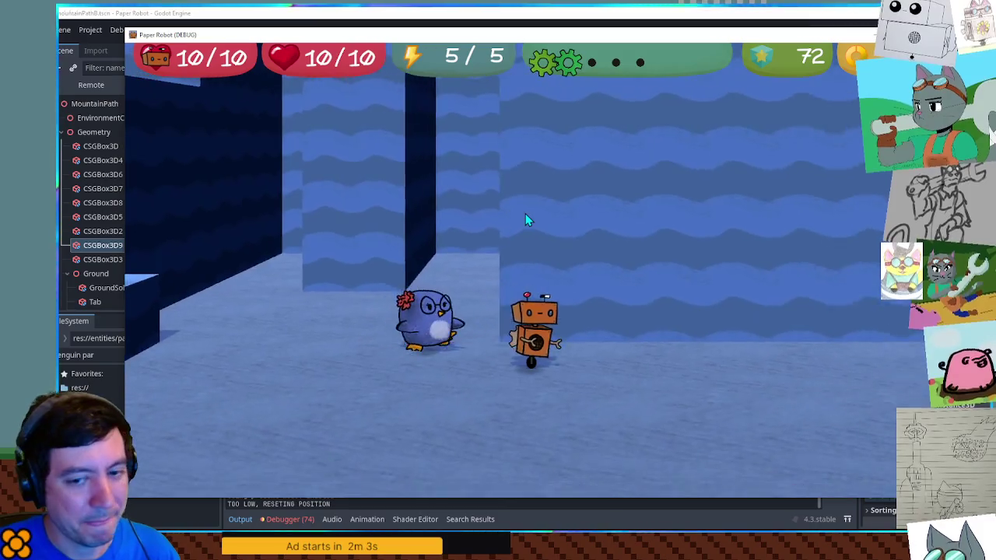
key("a")
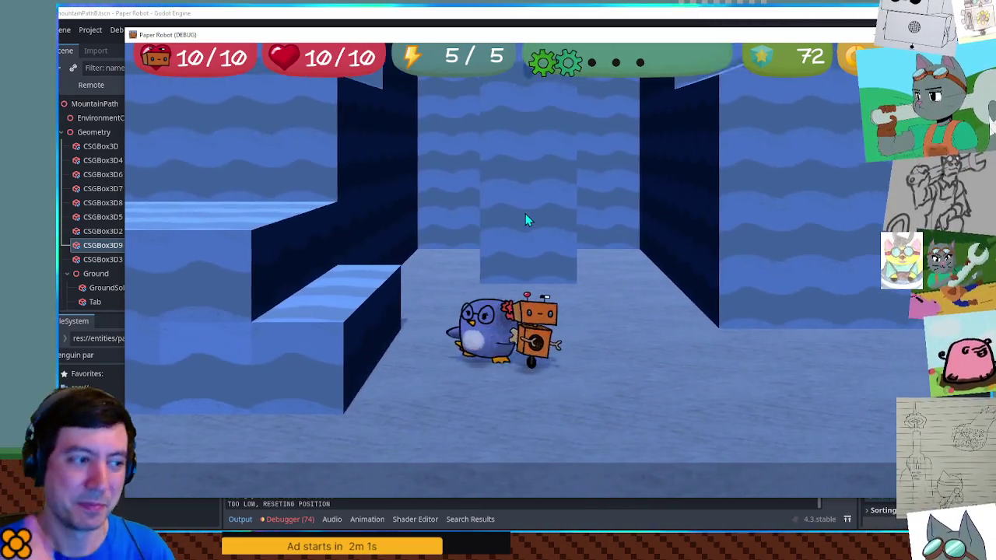
key("a")
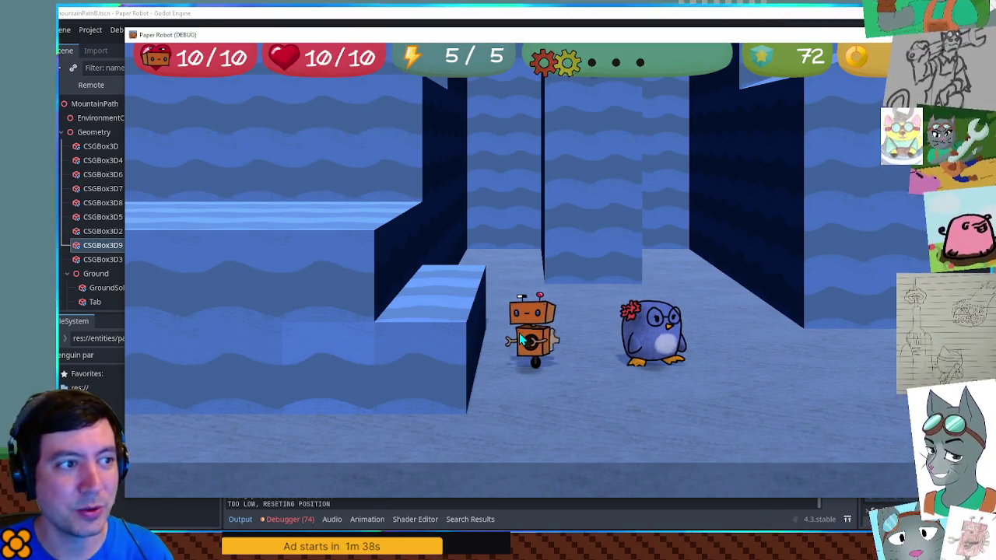
key("space")
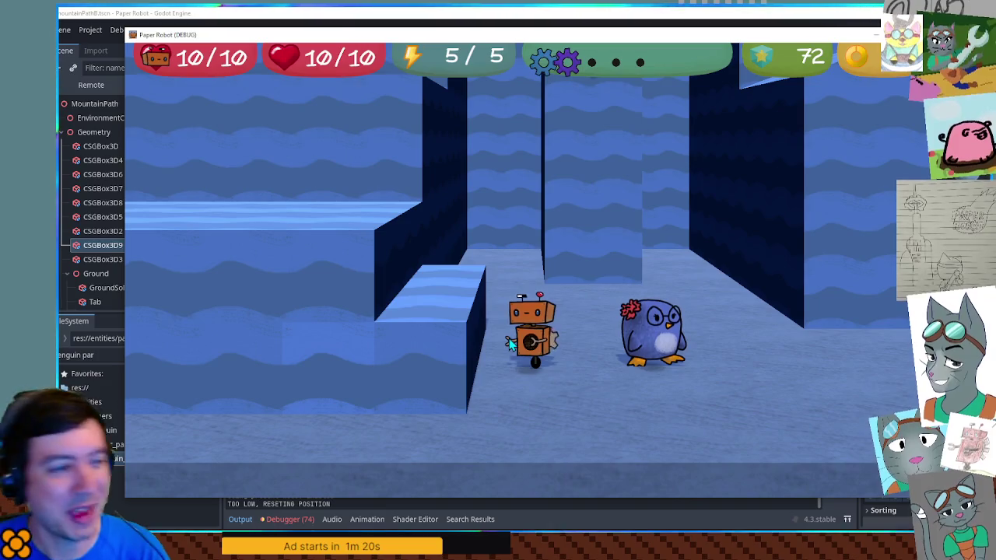
key("a")
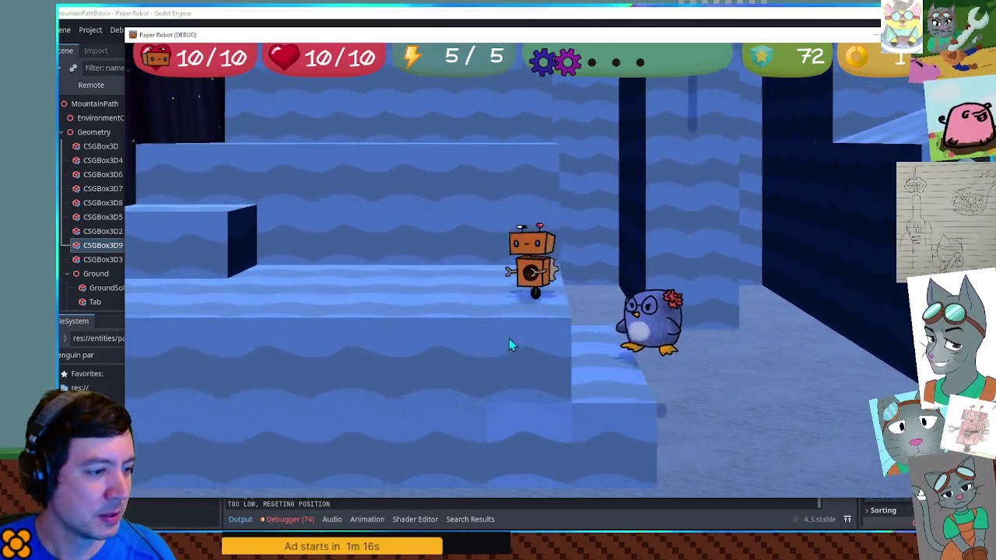
key("s")
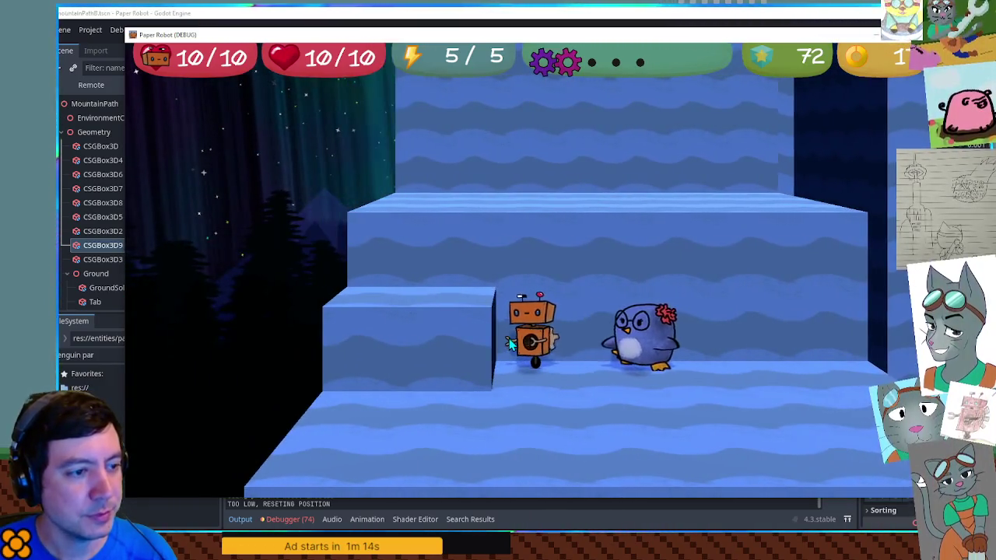
key("w")
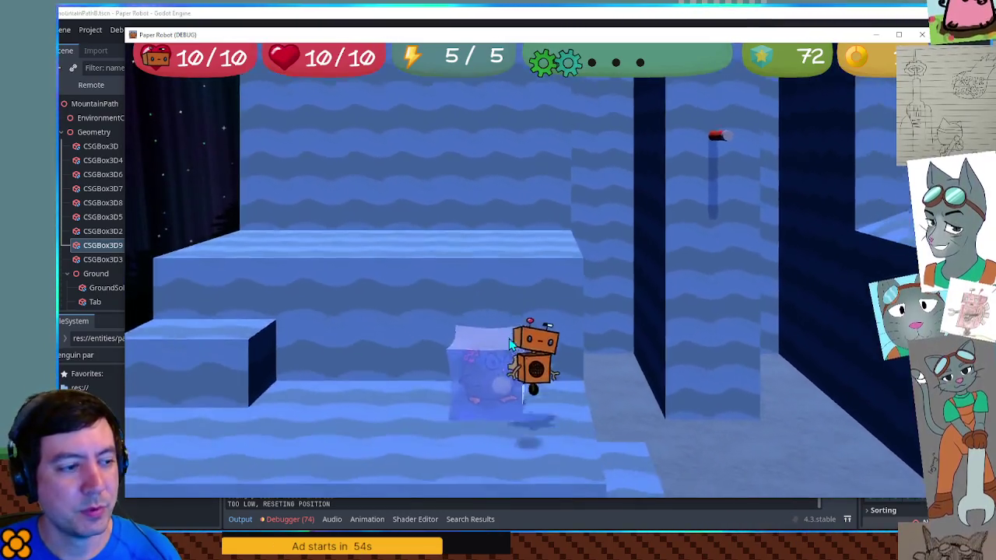
Step: Jump the robot onto the penguin ice block and step back off
key("space")
key("a")
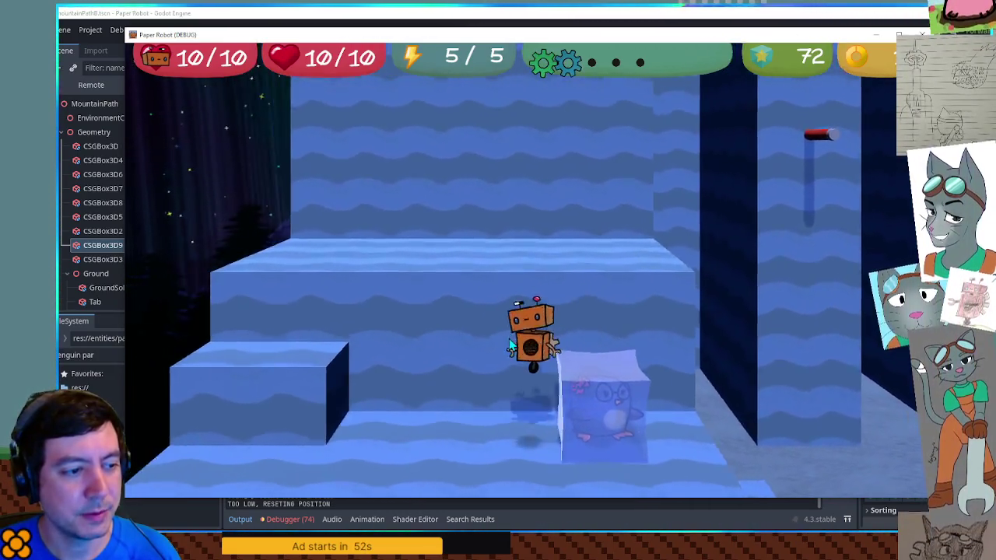
key("d")
key("space")
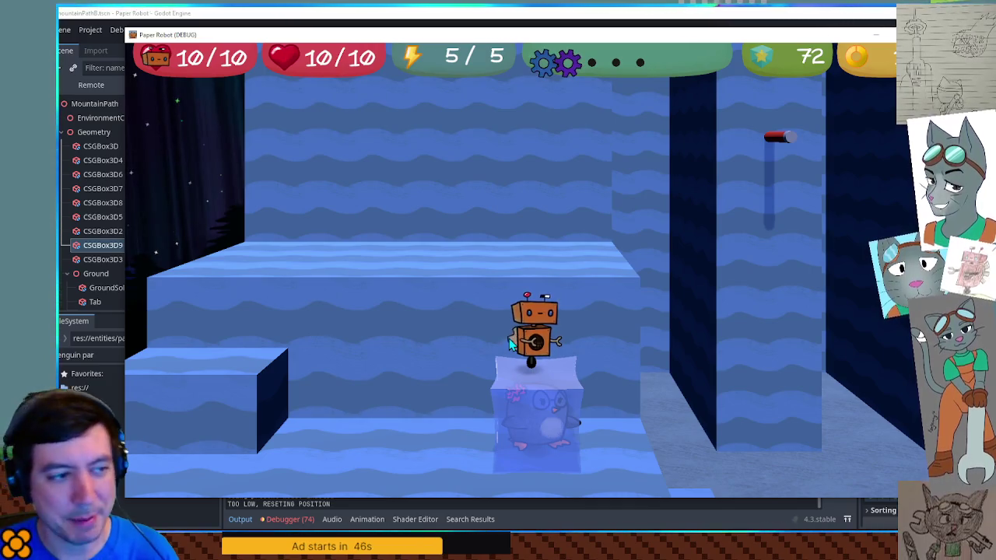
key("a")
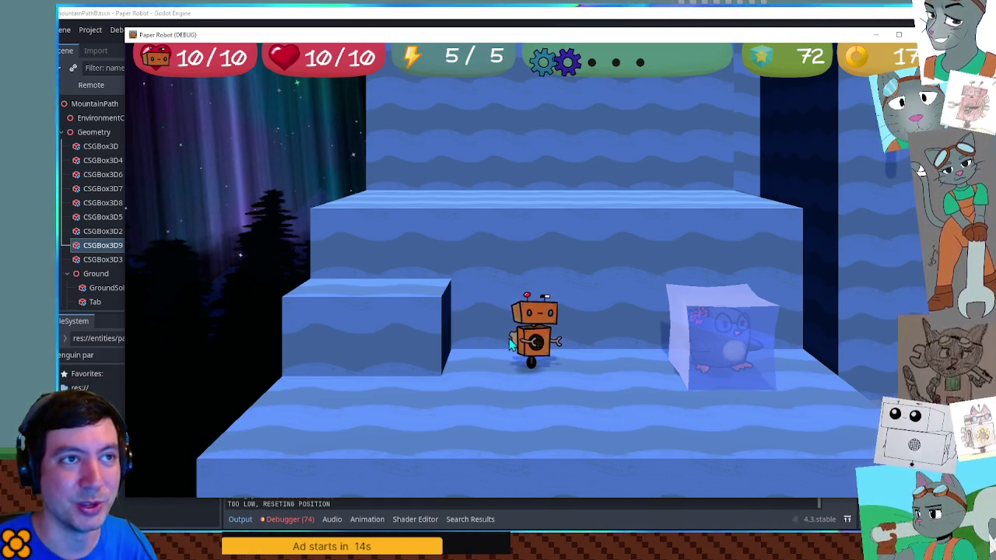
Step: Hop the robot on and off the ice-cube penguin, thawing and refreezing it
key("d")
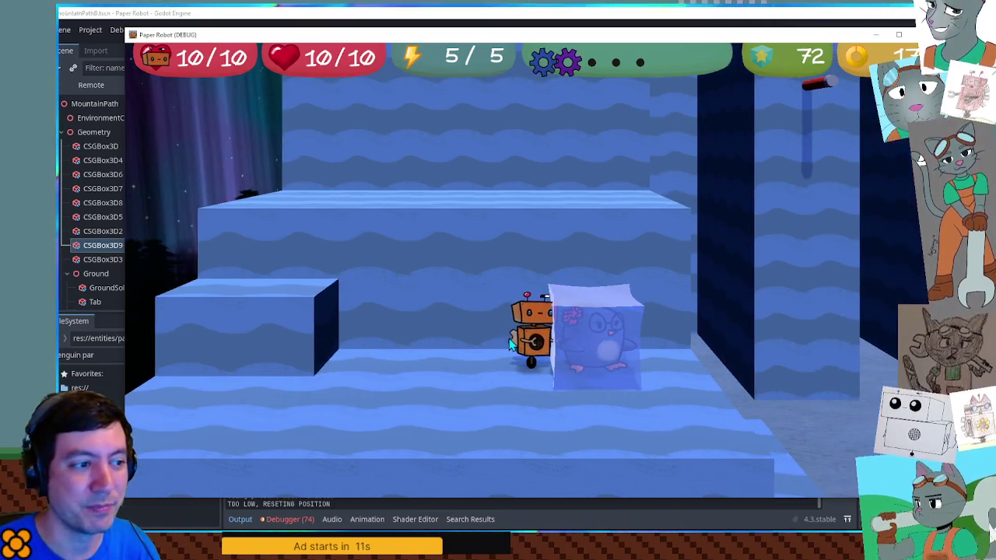
key("space")
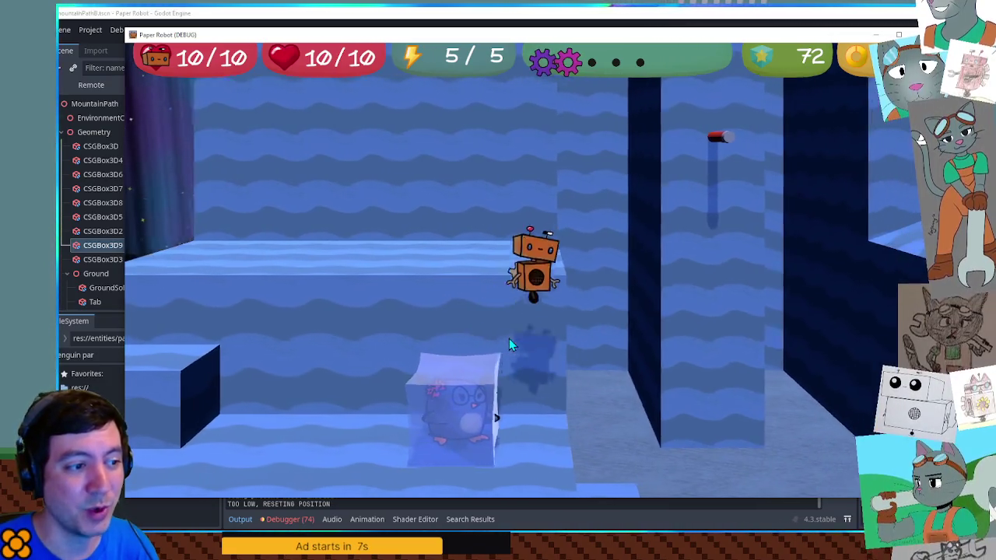
key("a")
key("d")
key("space")
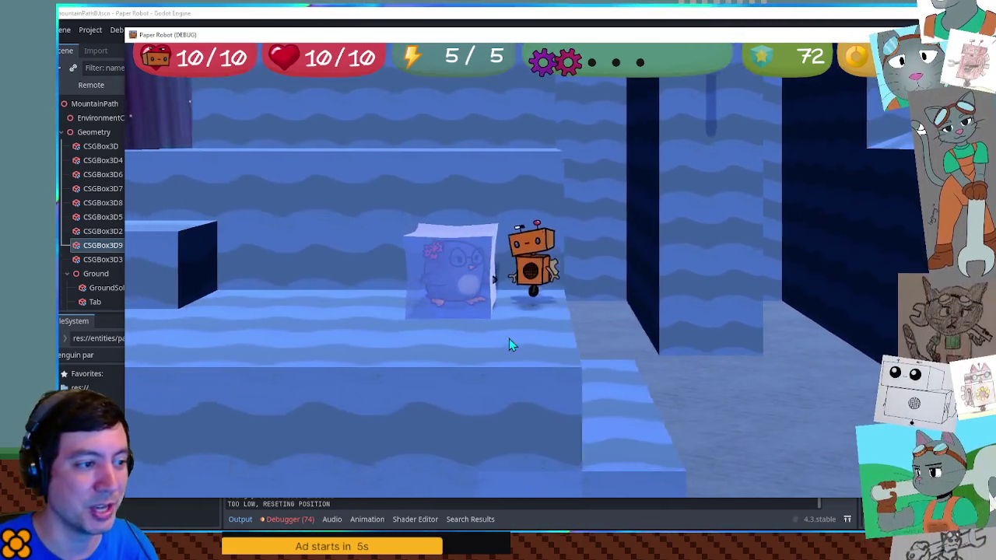
key("space")
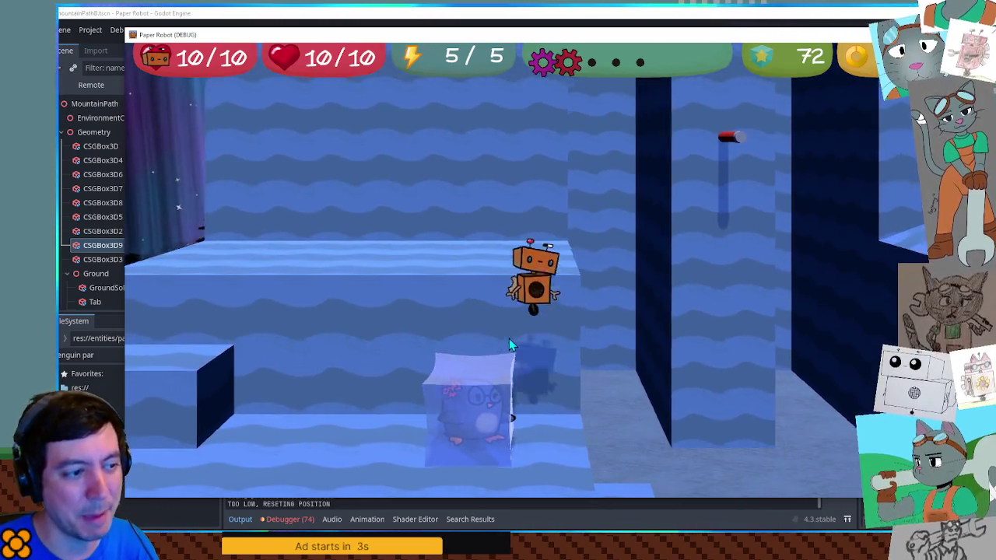
key("space")
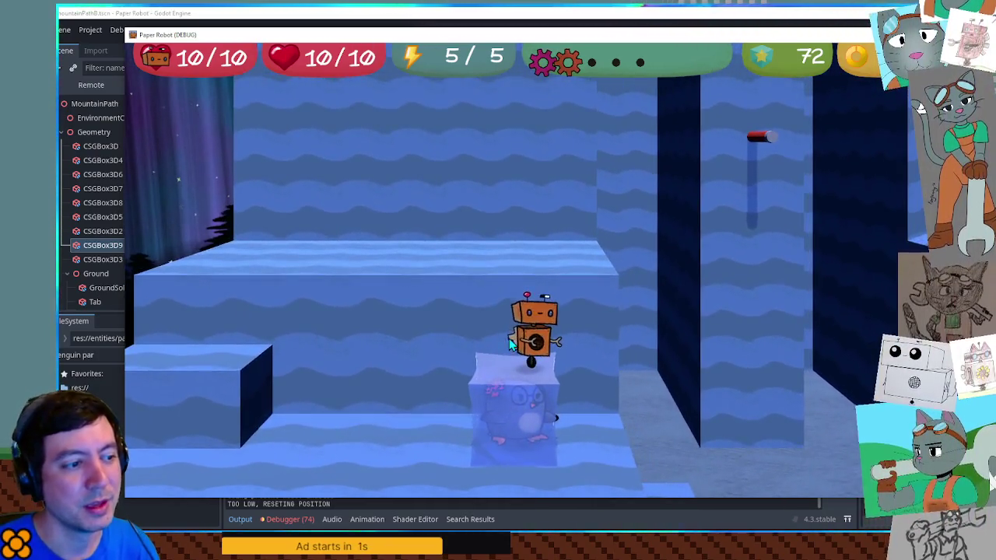
key("a")
key("space")
key("space")
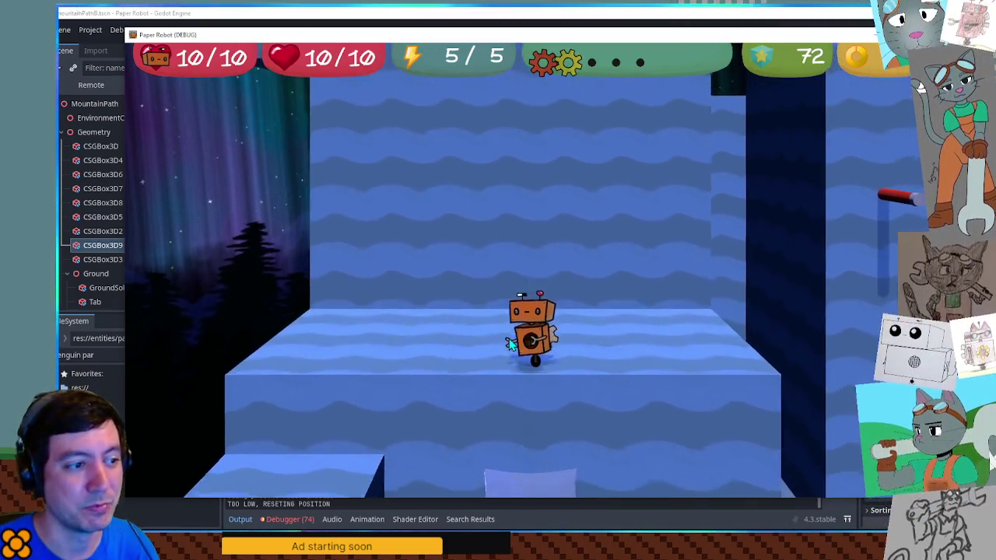
Step: Climb from the ice cube onto the higher platform repeatedly, ending back on the ice block
key("w")
key("s")
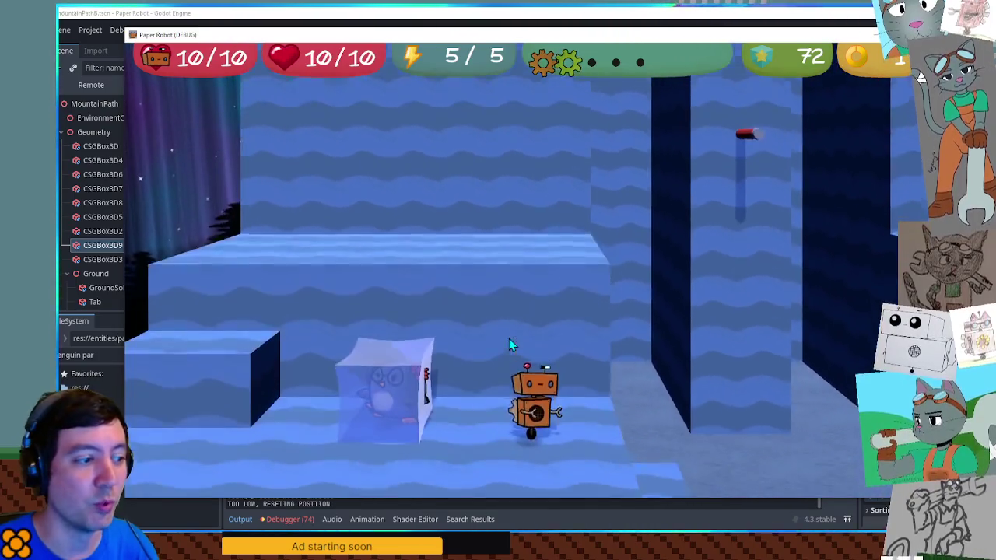
key("space")
key("w")
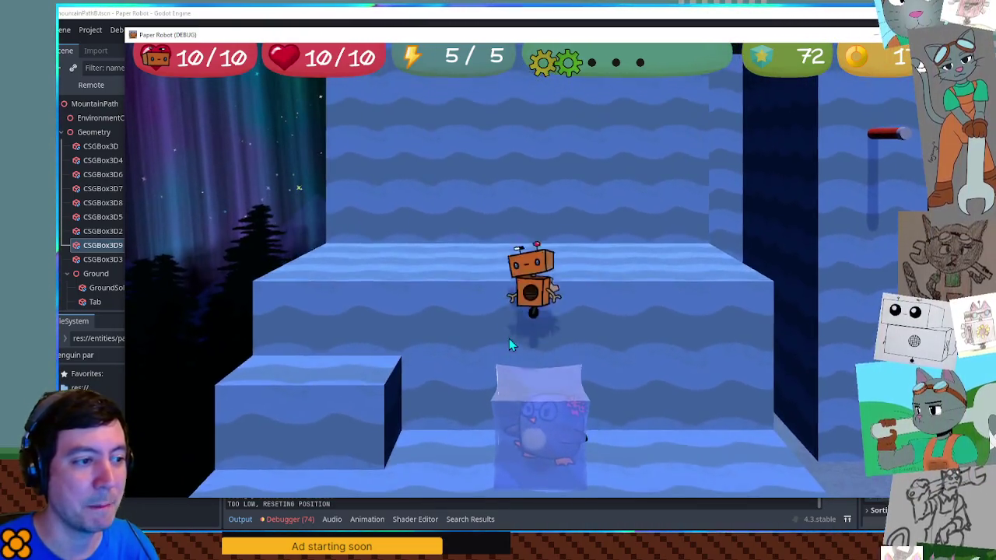
key("s")
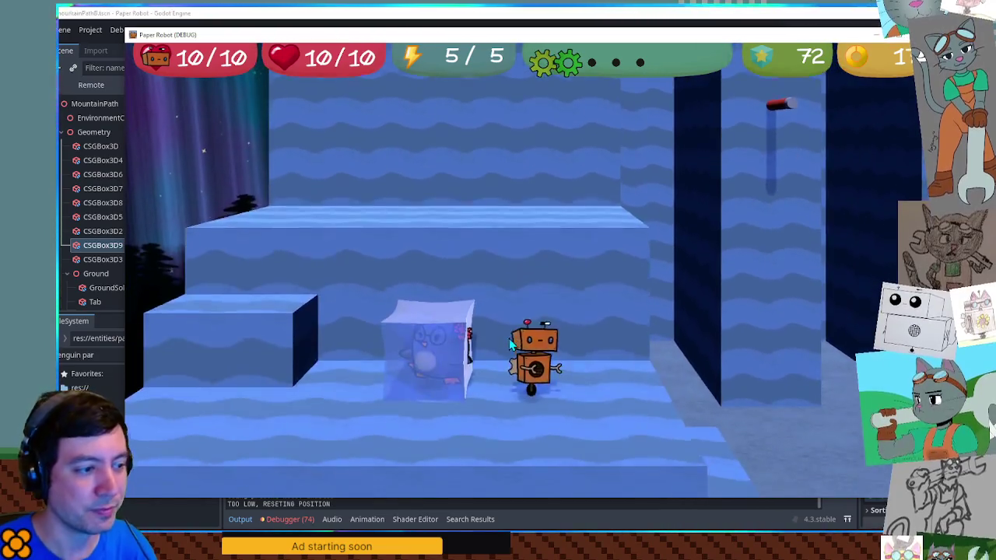
key("space")
key("w")
key("s")
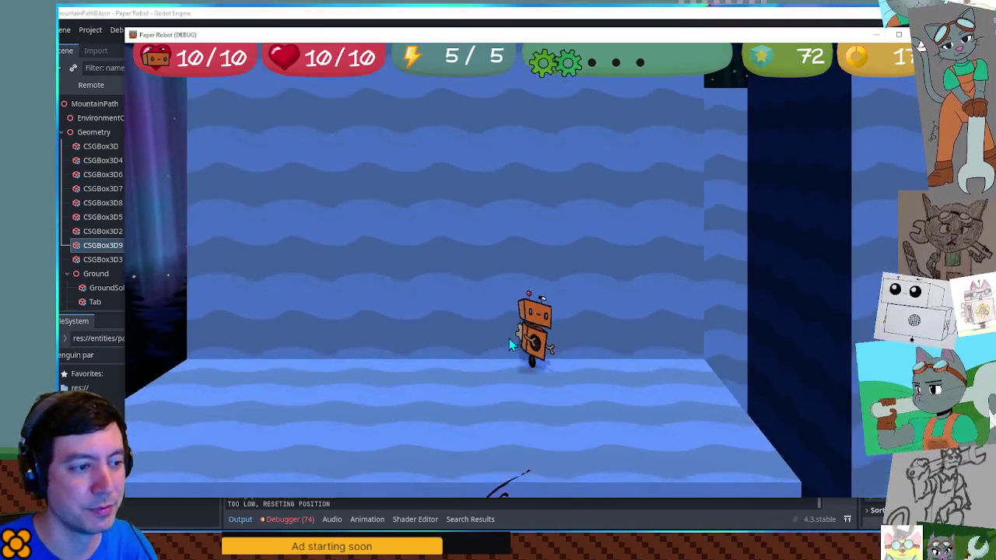
key("a")
key("space")
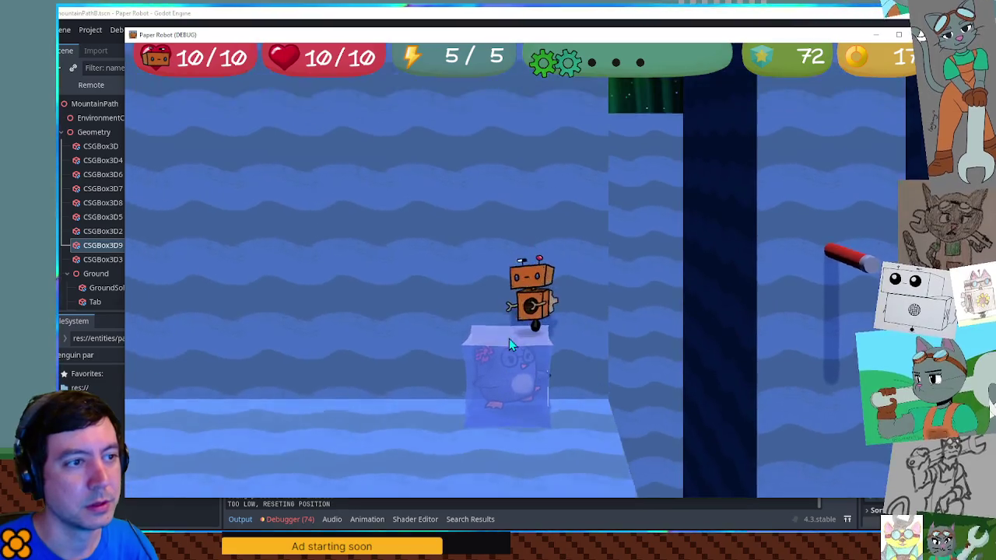
Step: Walk the robot into the next room, switch the partner to the penguin and head right along the ice ledge
key("w")
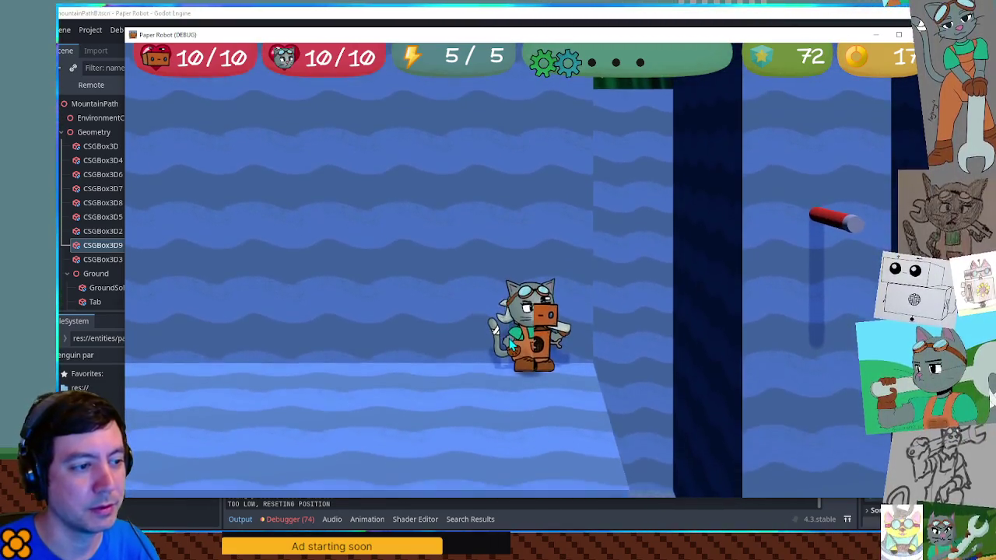
key("d")
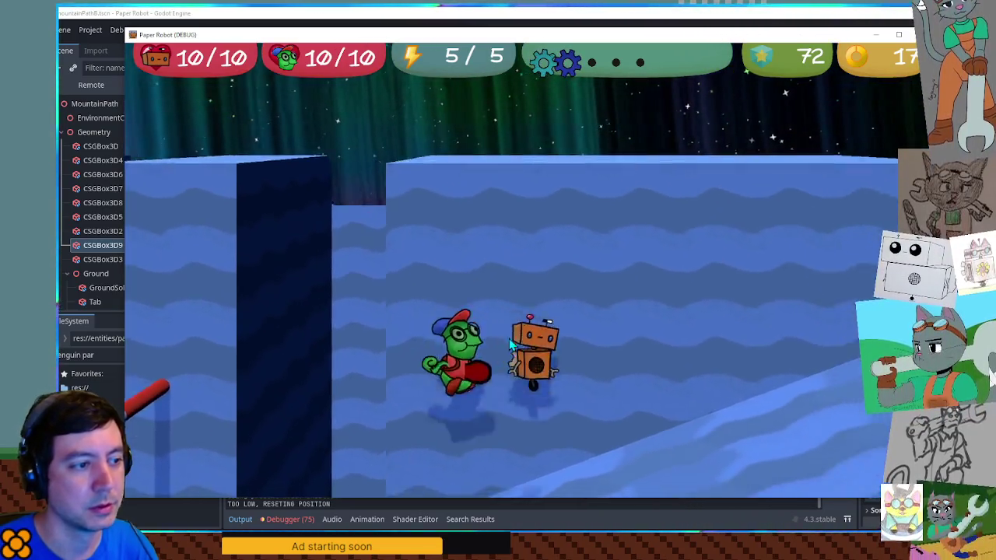
key("q")
key("d")
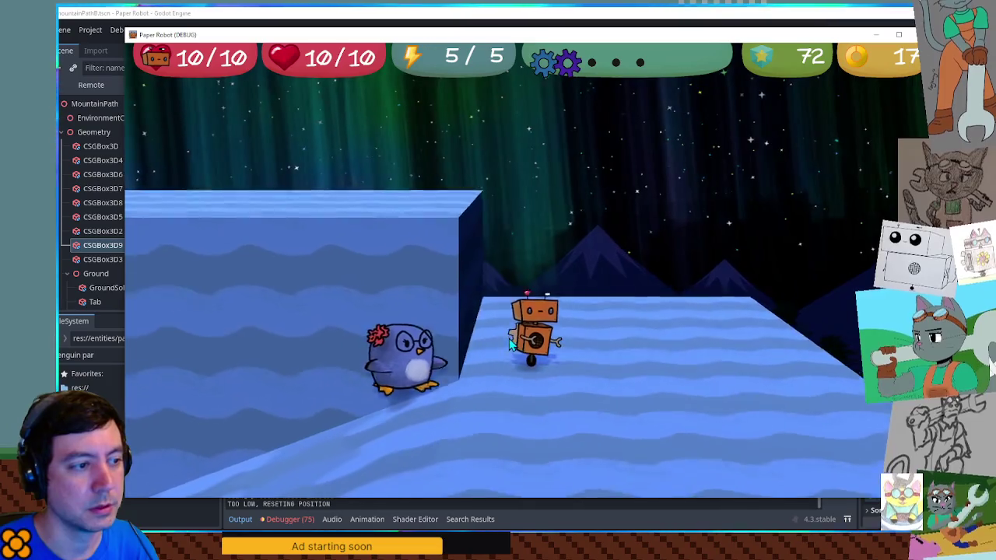
key("d")
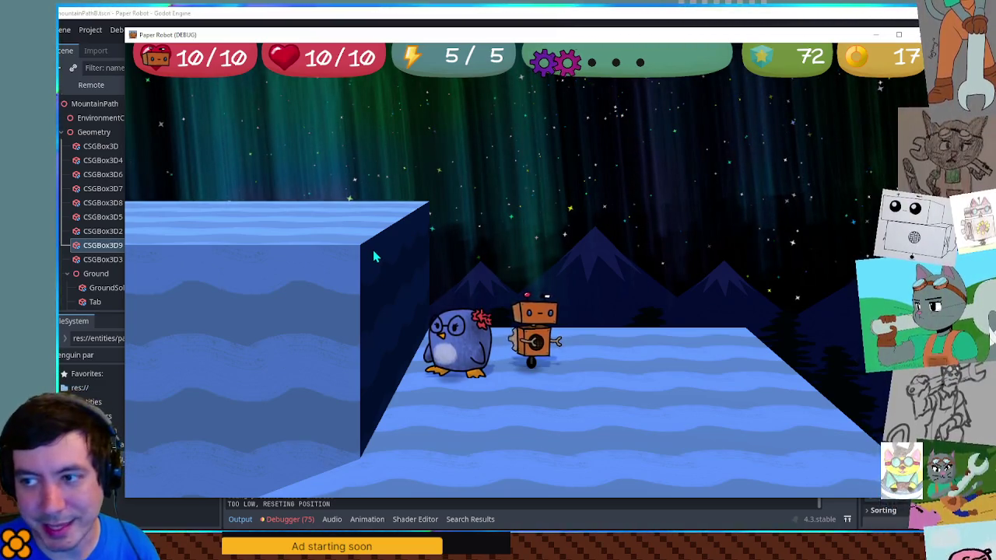
Step: Freeze the penguin into an ice block, climb it onto the tall ledge, then jump the next gap
key("e")
key("space")
key("a")
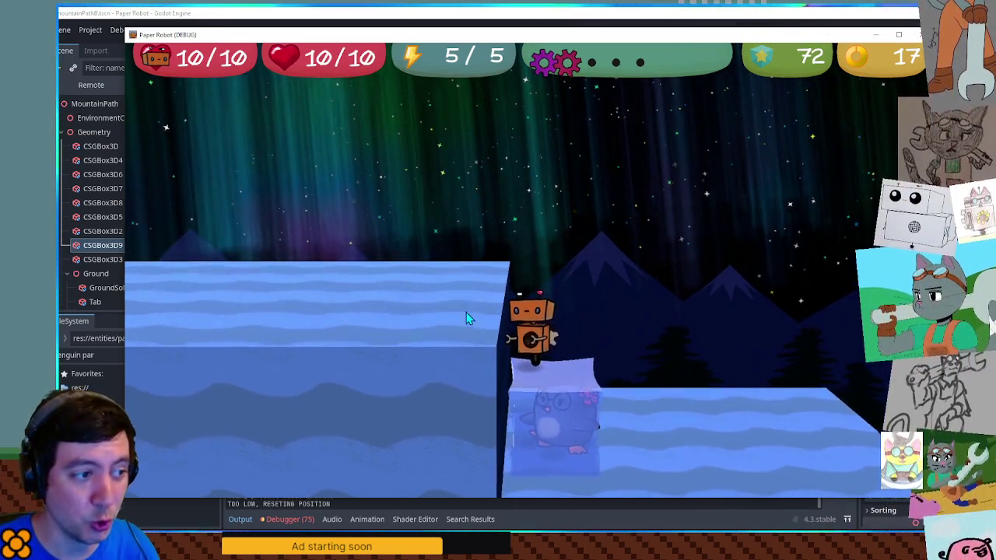
key("space")
key("w")
key("e")
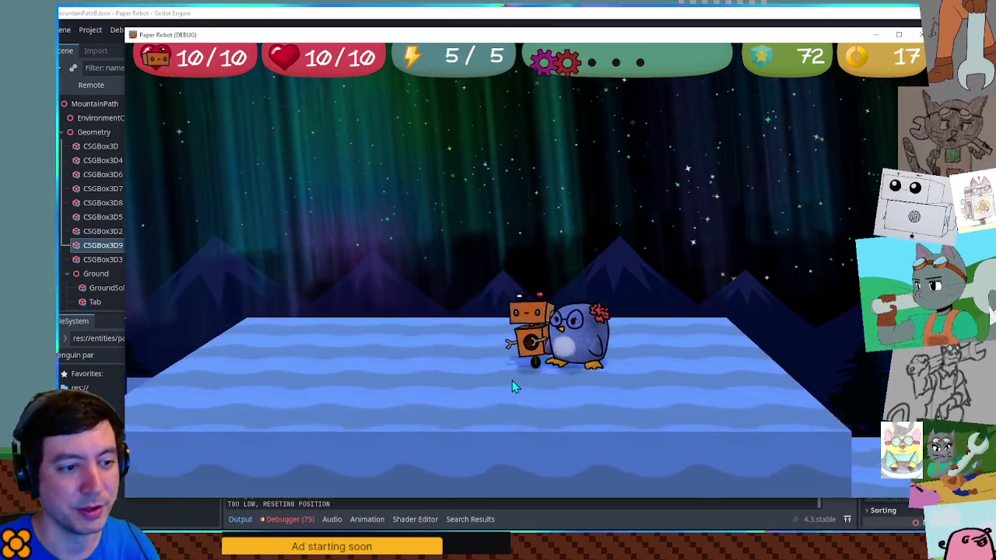
key("w")
key("space")
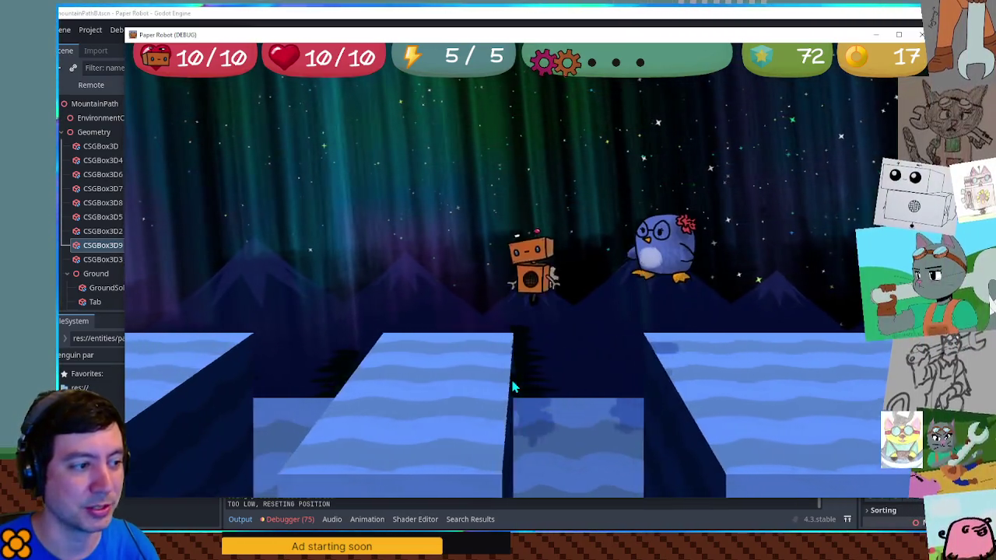
key("space")
Step: Freeze the penguin under the robot on the middle platform and jump right to the next ice platform
key("w")
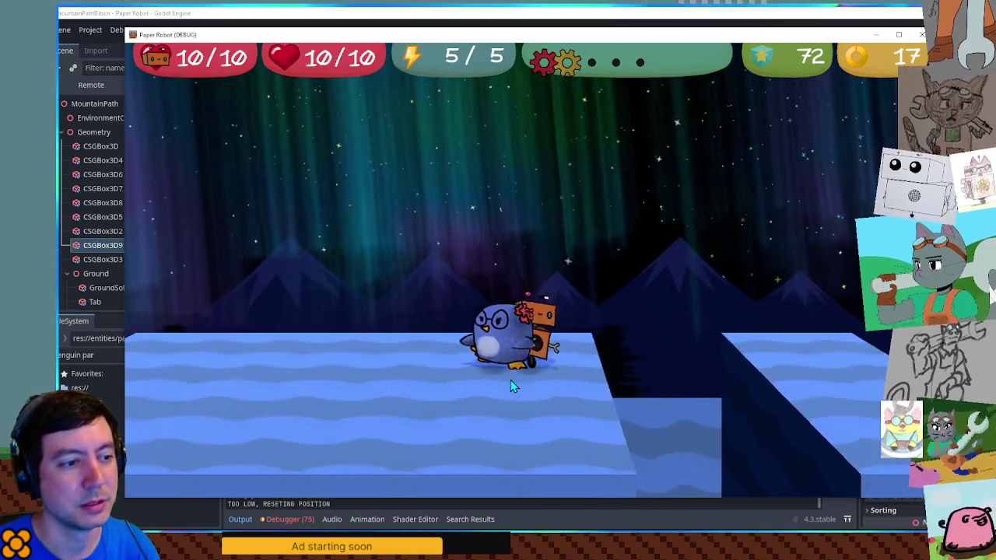
key("space")
key("e")
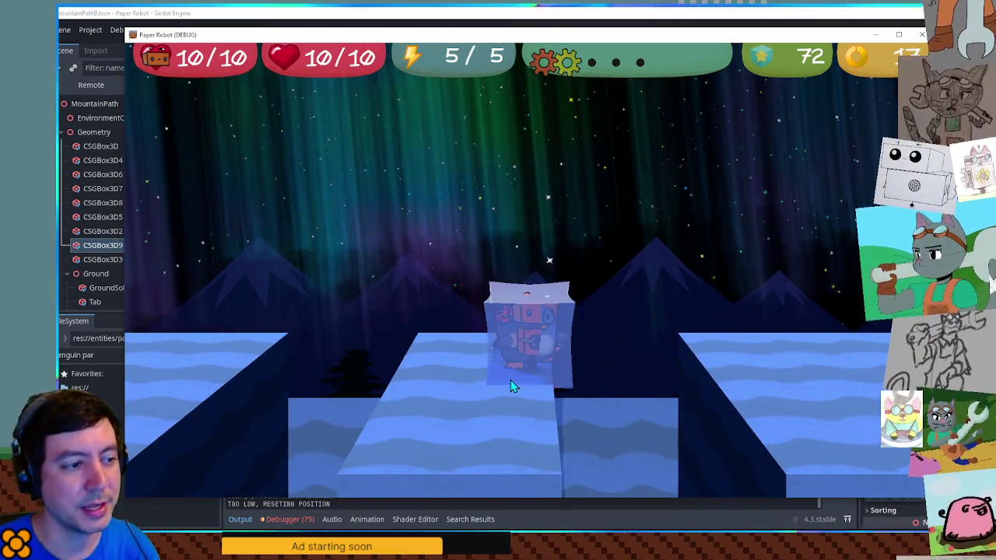
key("space")
key("d")
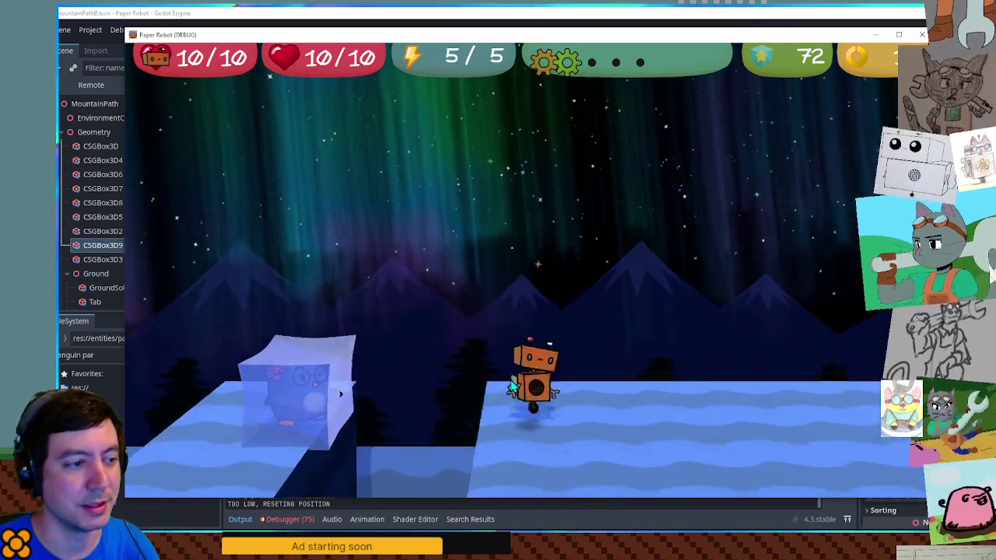
key("d")
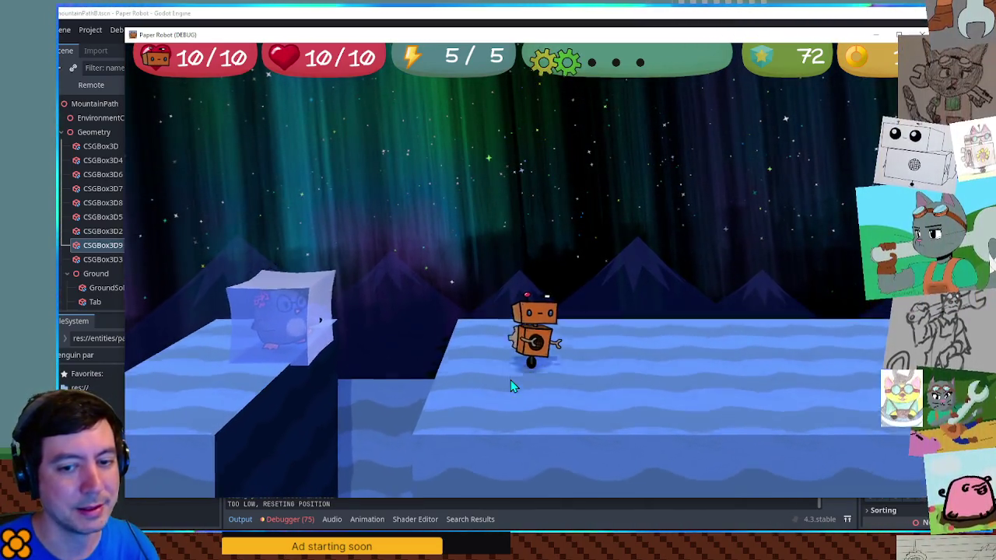
key("d")
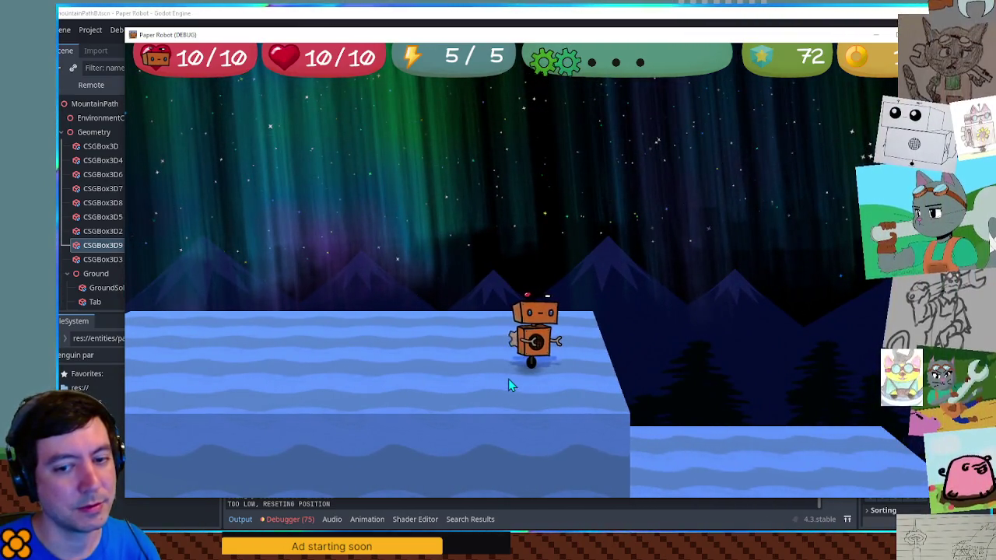
Step: Walk the robot through the corridor between tall blocks, up the stepped blocks to the high ledge, then drop down
key("d")
key("s")
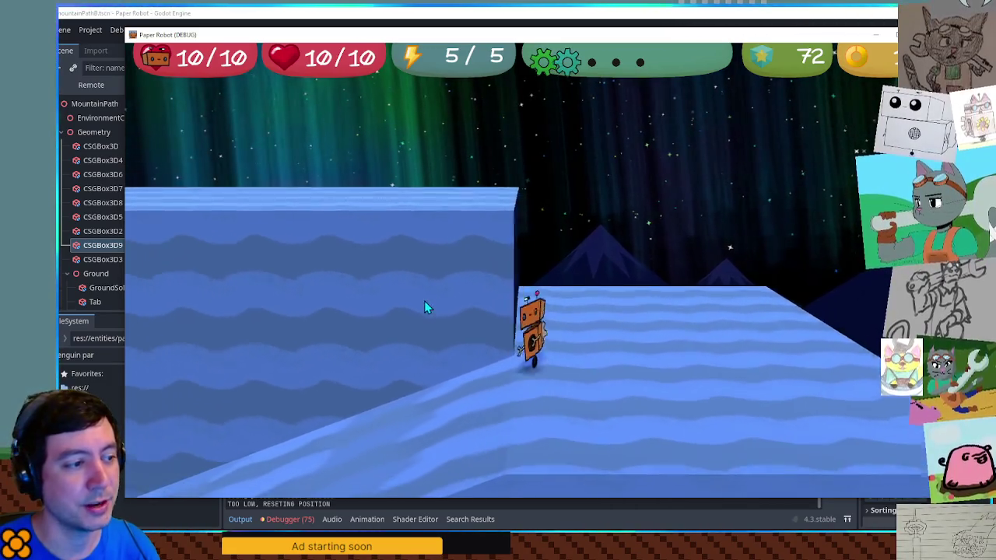
key("s")
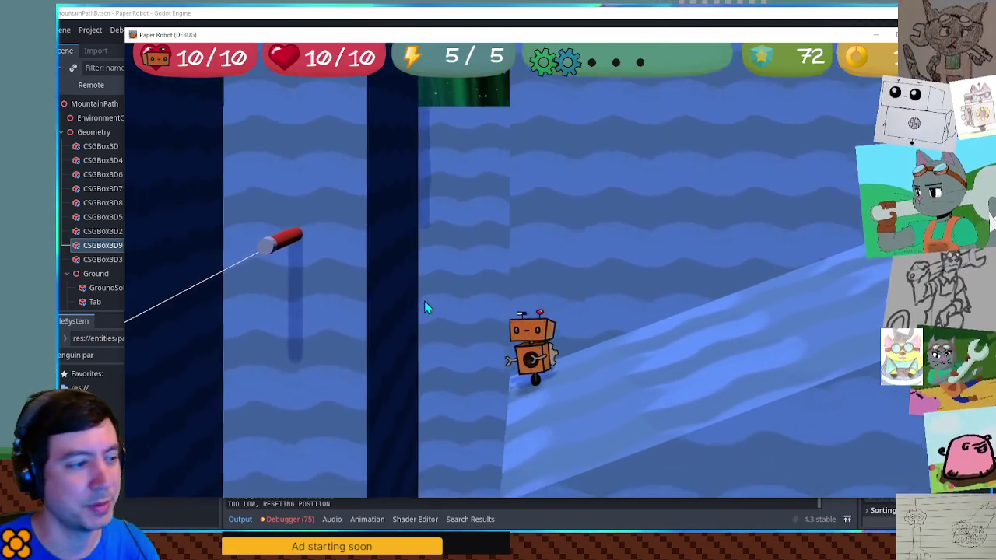
key("s")
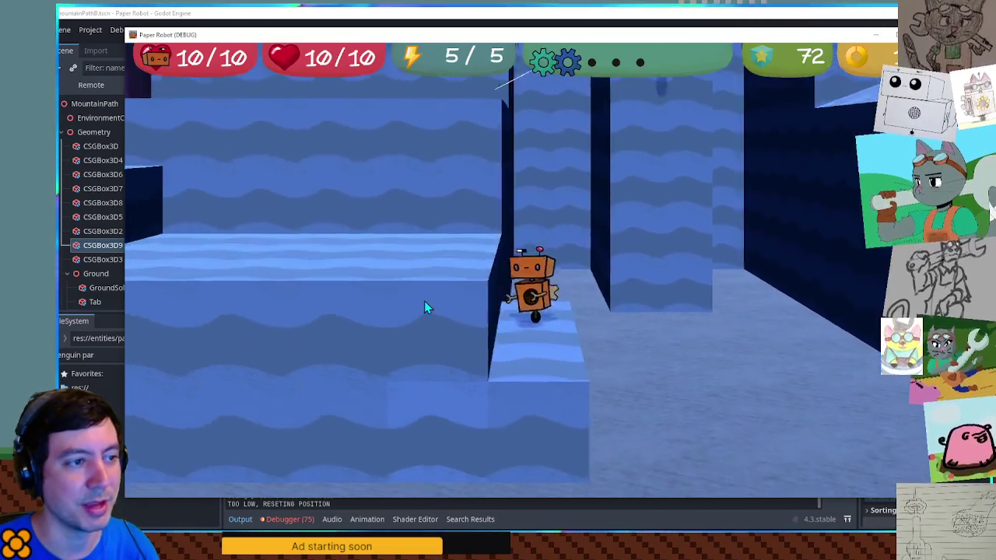
key("w")
key("space")
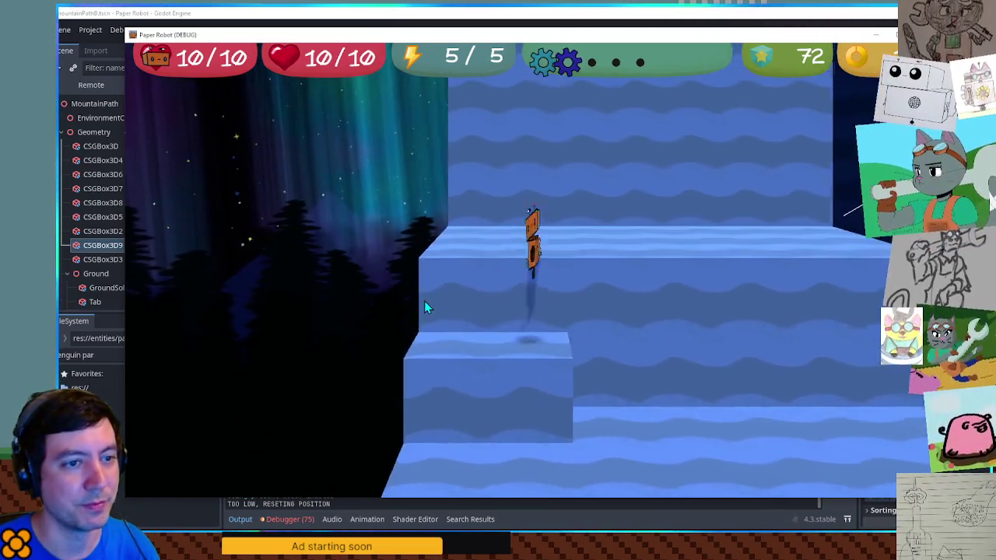
key("s")
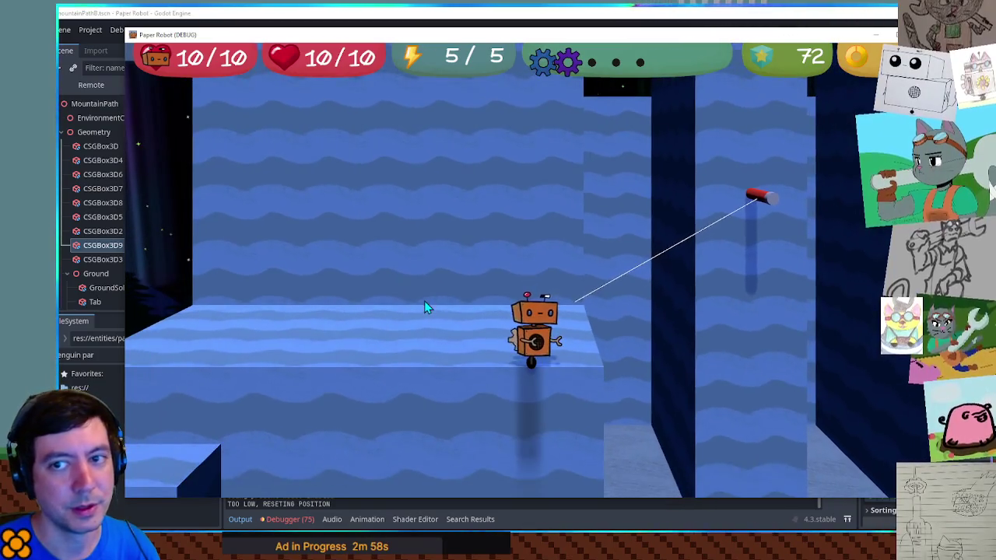
key("s")
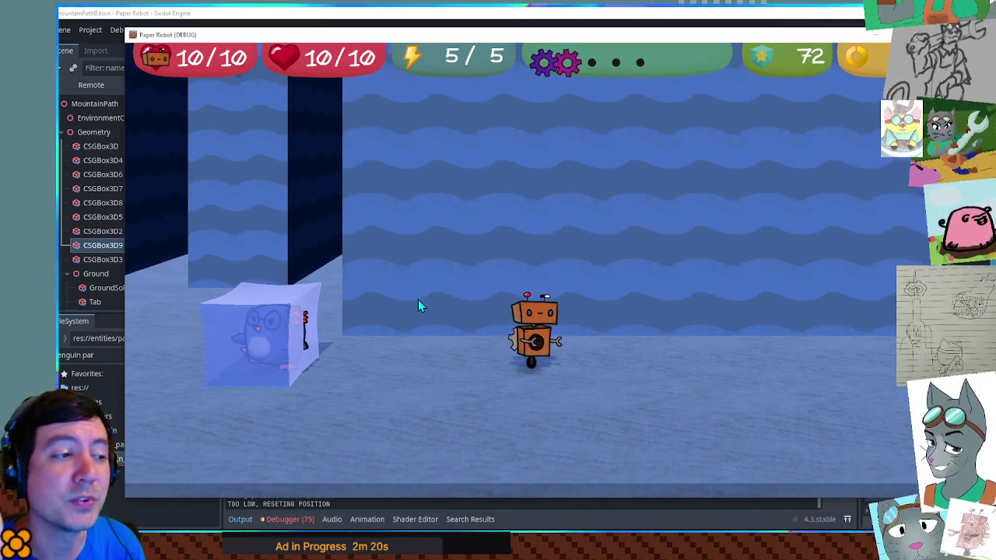
Step: Jump the robot up the ledges and across the level onto the ice block
key("a")
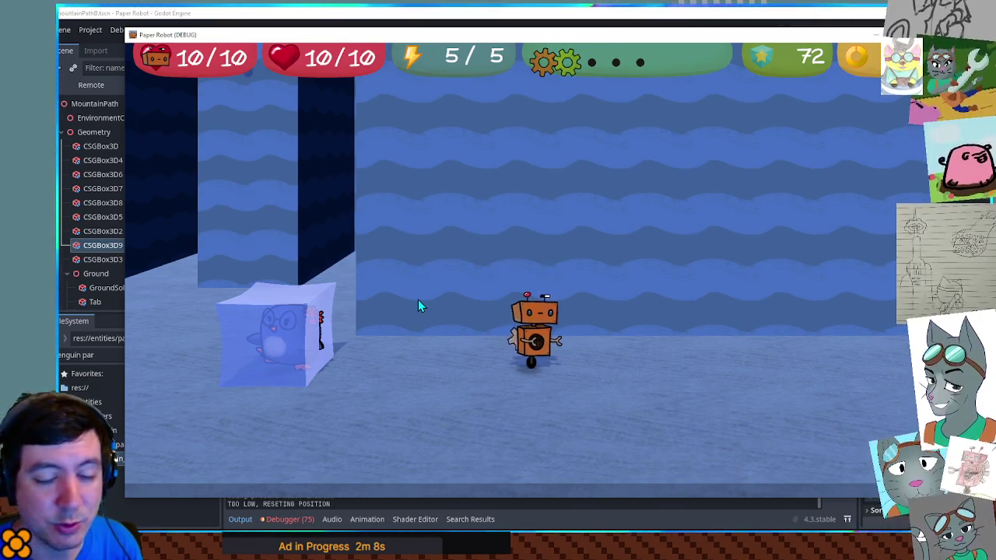
key("space")
key("space")
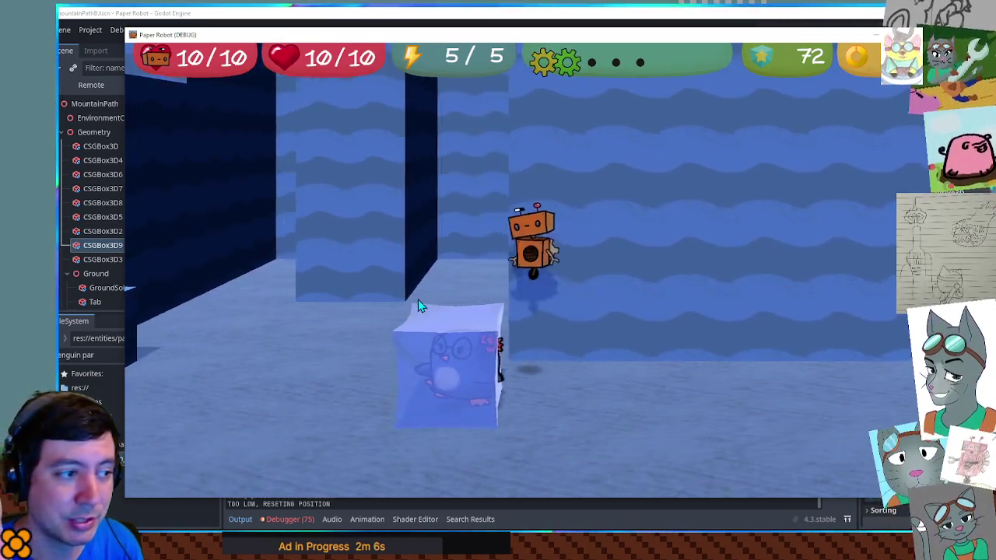
key("w")
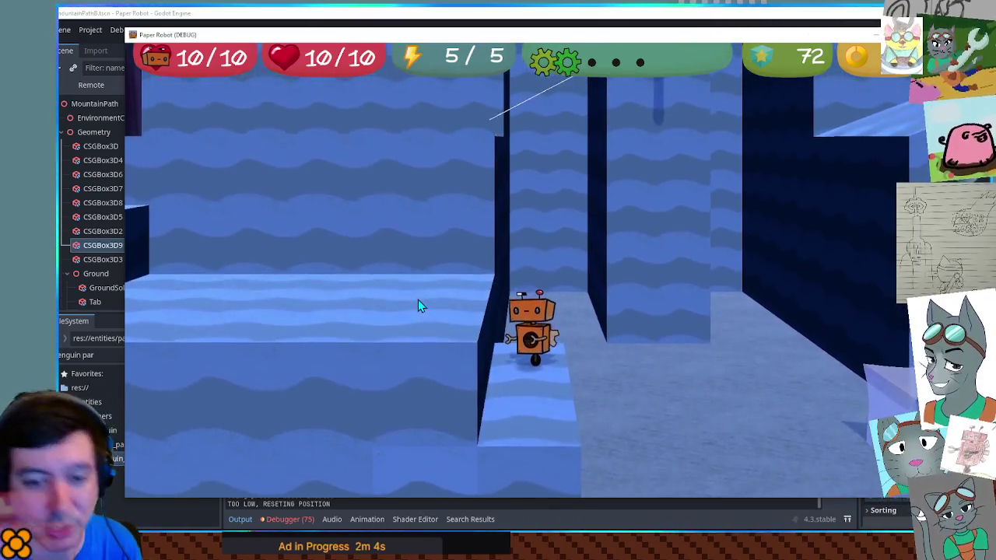
key("space")
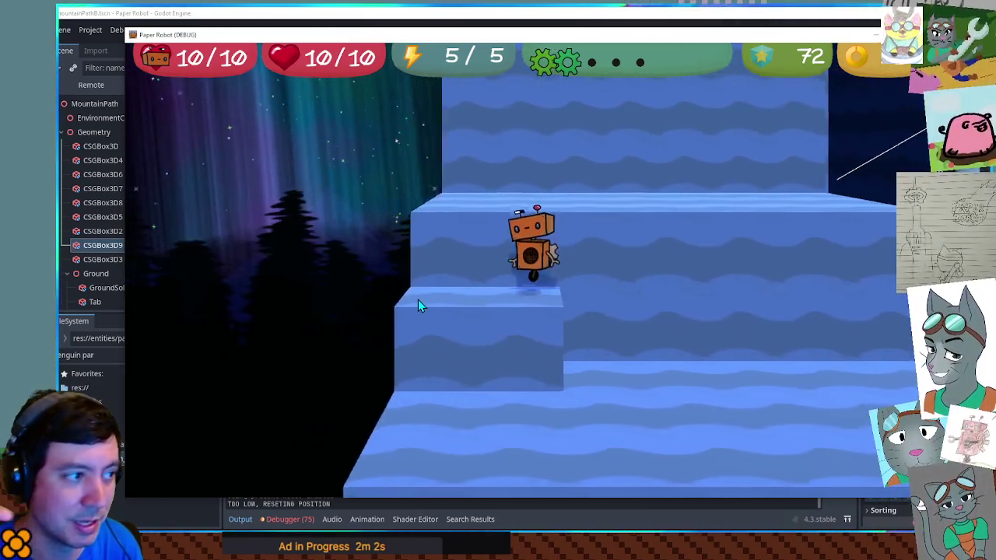
key("w")
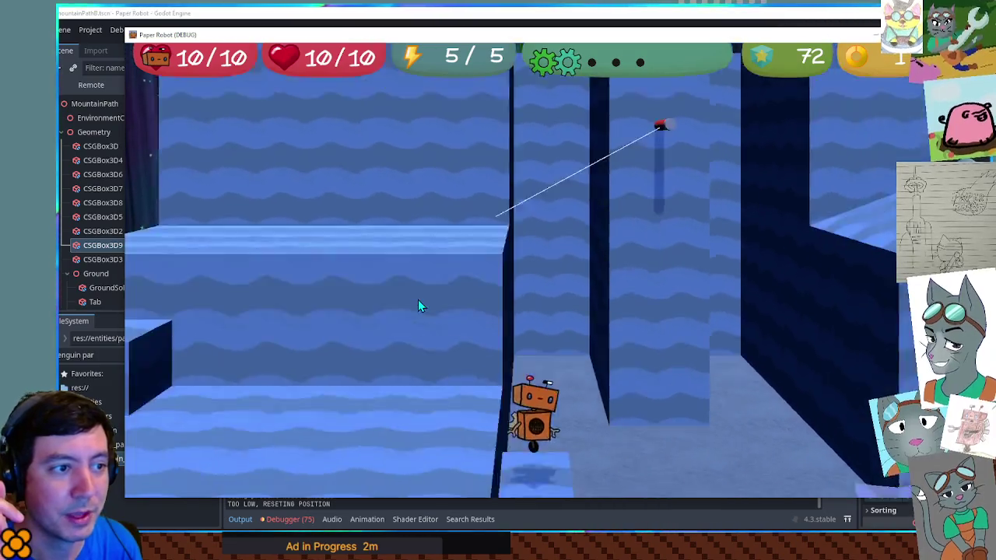
key("w")
key("space")
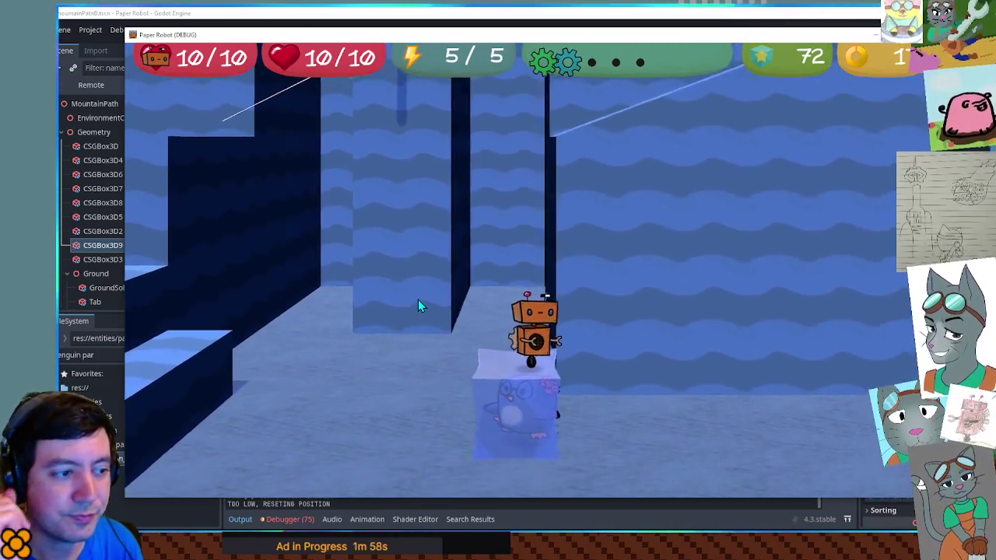
Step: Cycle the partner from cat back to penguin, freeze it, jump onto the block and walk off it
key("e")
key("Tab")
key("e")
key("space")
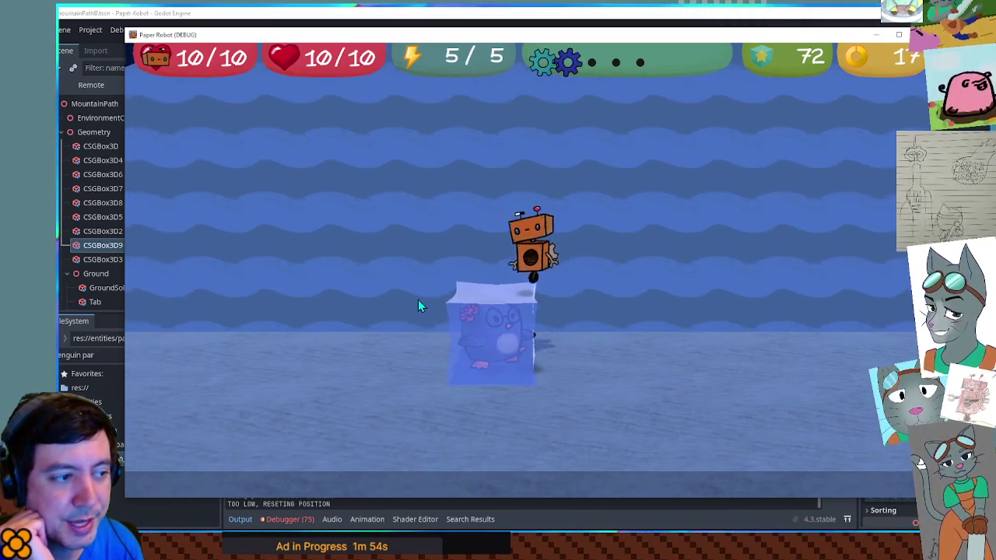
key("Left")
key("e")
key("Right")
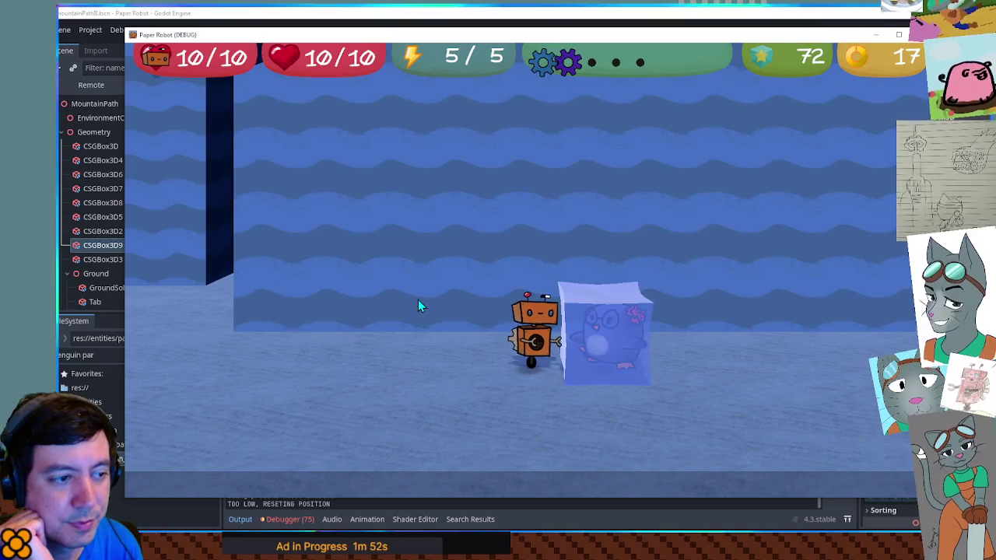
Step: Refreeze the penguin and walk the robot left and right along the corridor, hopping on and off the ice cube
key("Left")
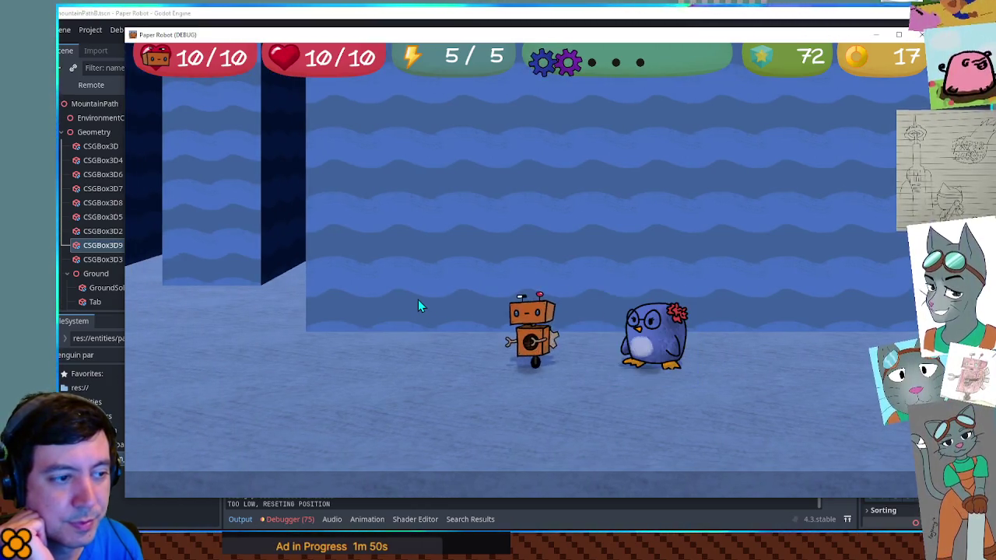
key("e")
key("Left")
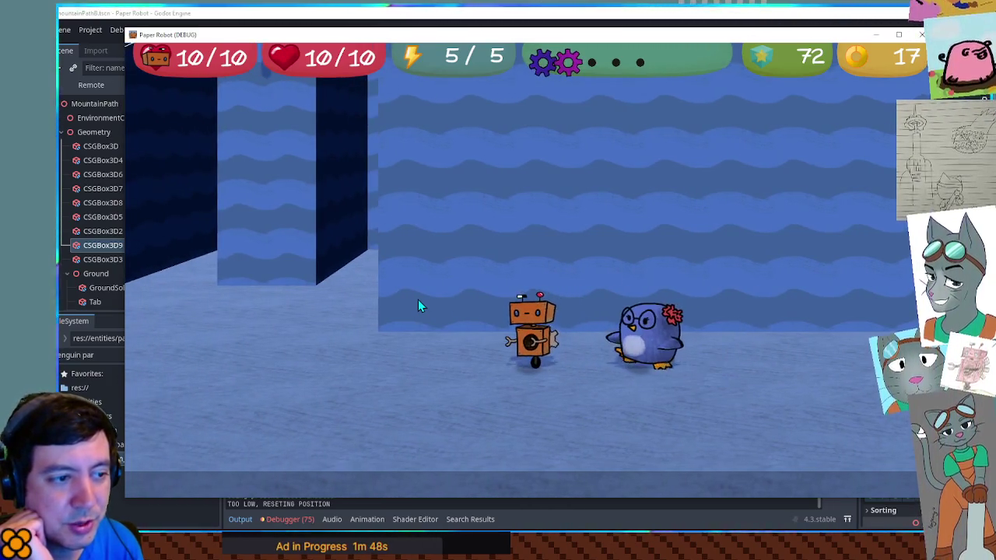
key("Right")
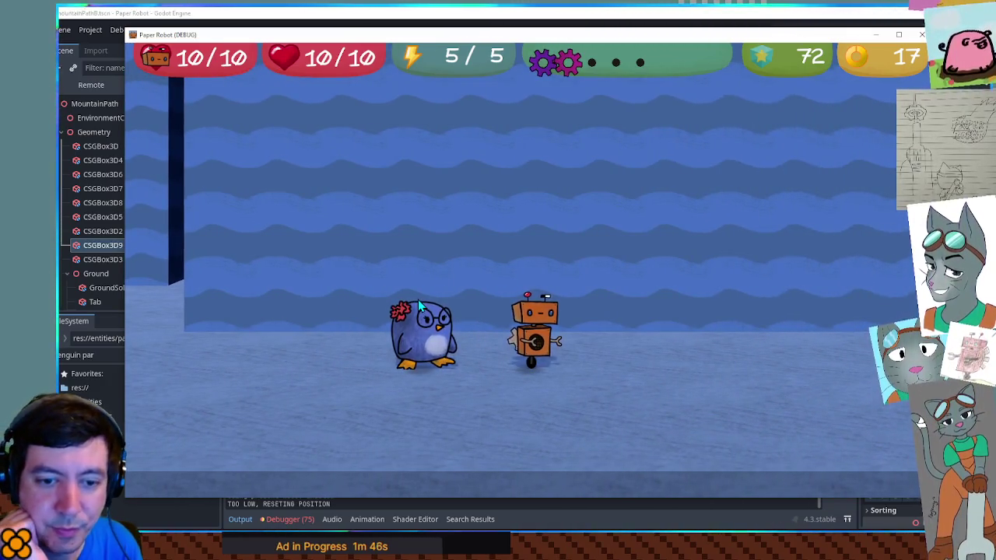
key("Right")
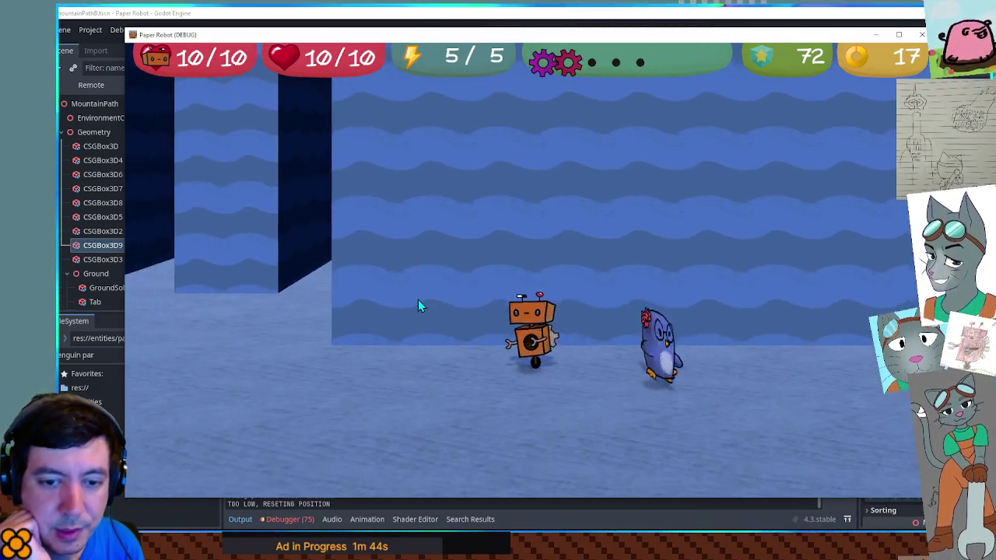
key("Up")
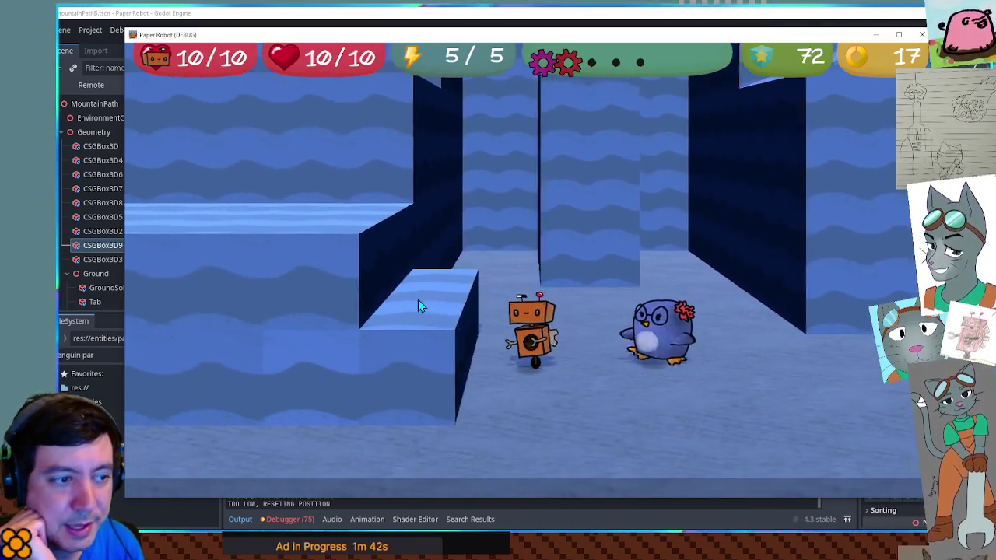
key("space")
key("Up")
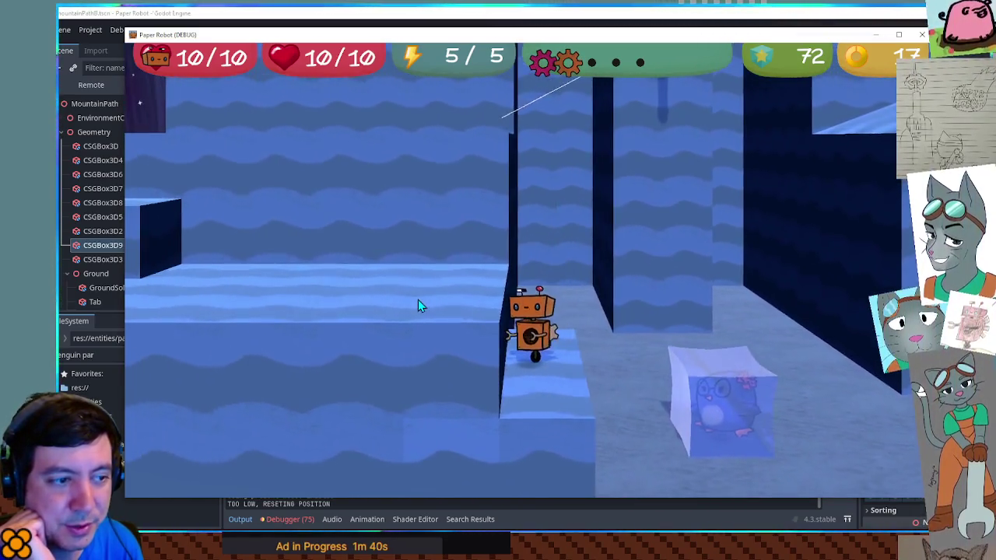
Step: Climb the step, come back down to refreeze the penguin, circle the block, then drop onto it
key("Left")
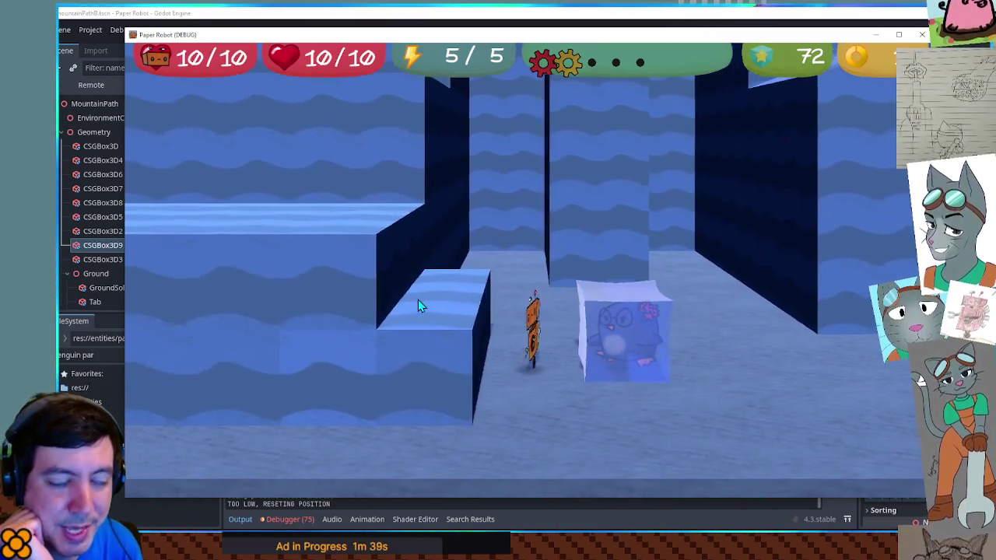
key("space")
key("Down")
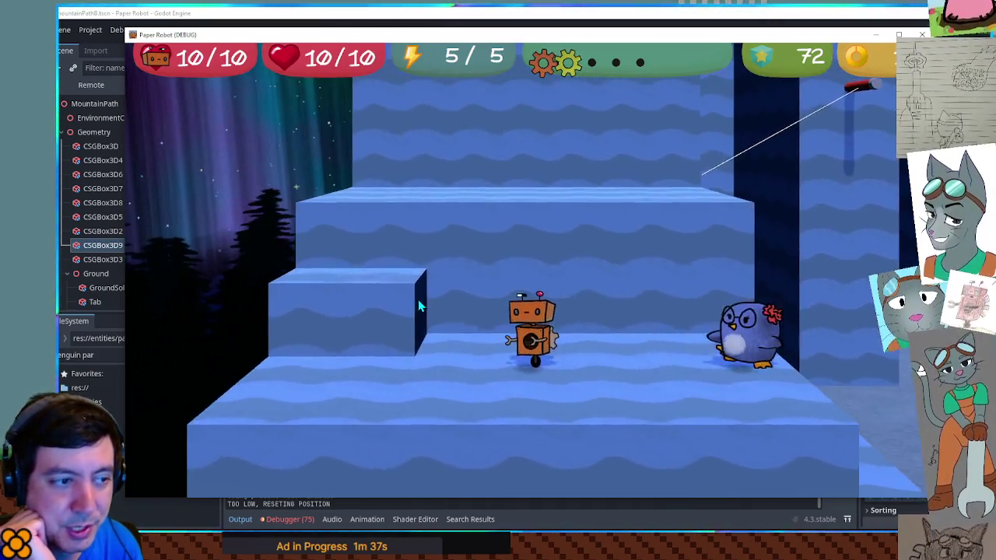
key("space")
key("Right")
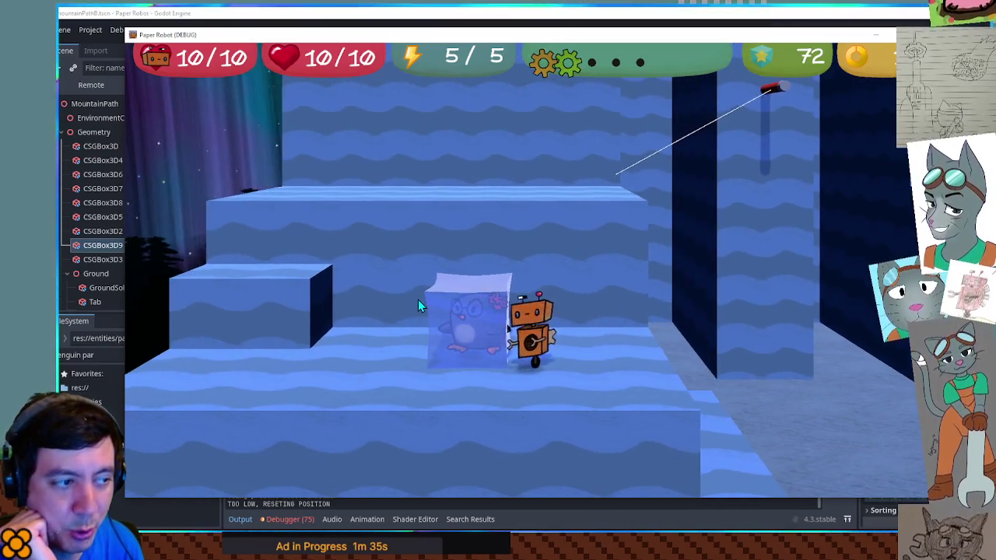
key("Down")
key("Left")
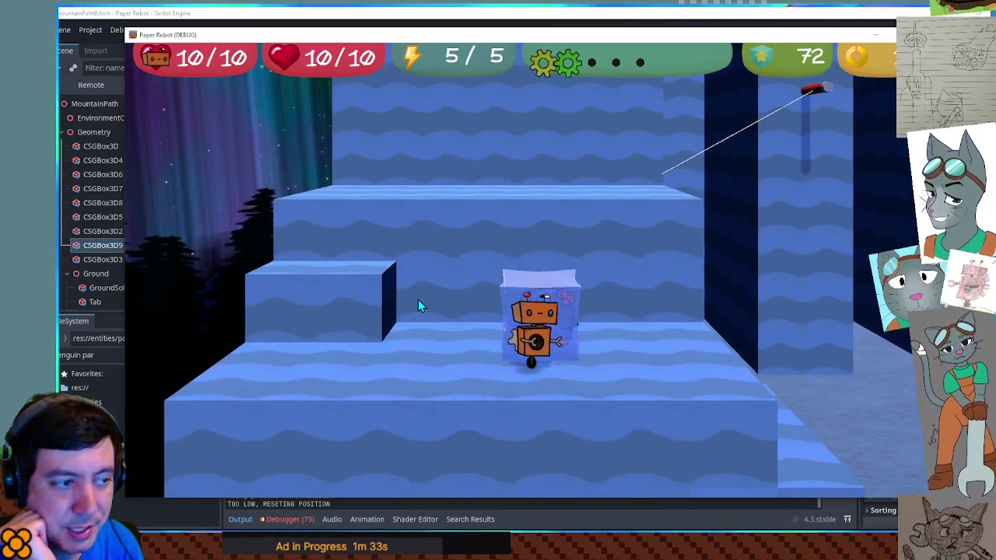
key("Up")
key("space")
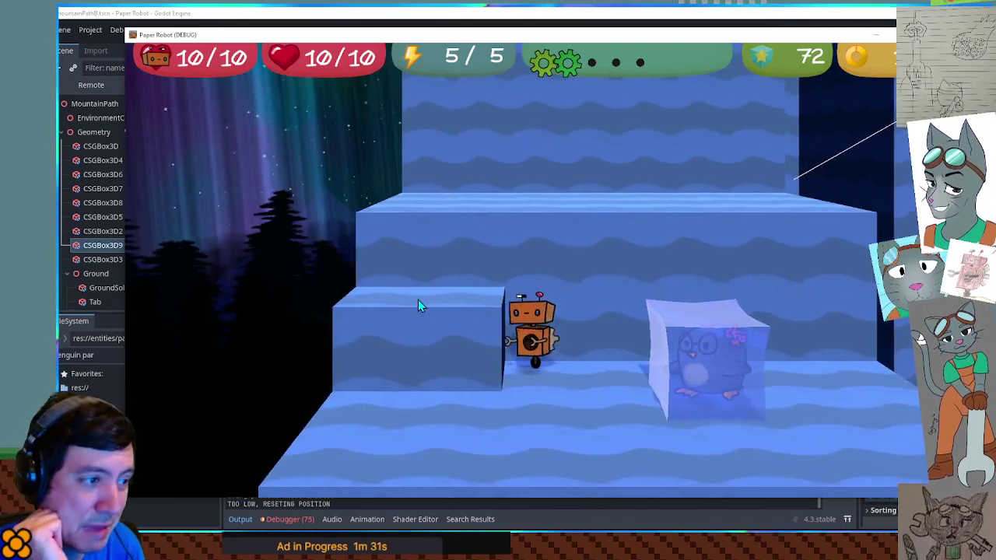
key("Down")
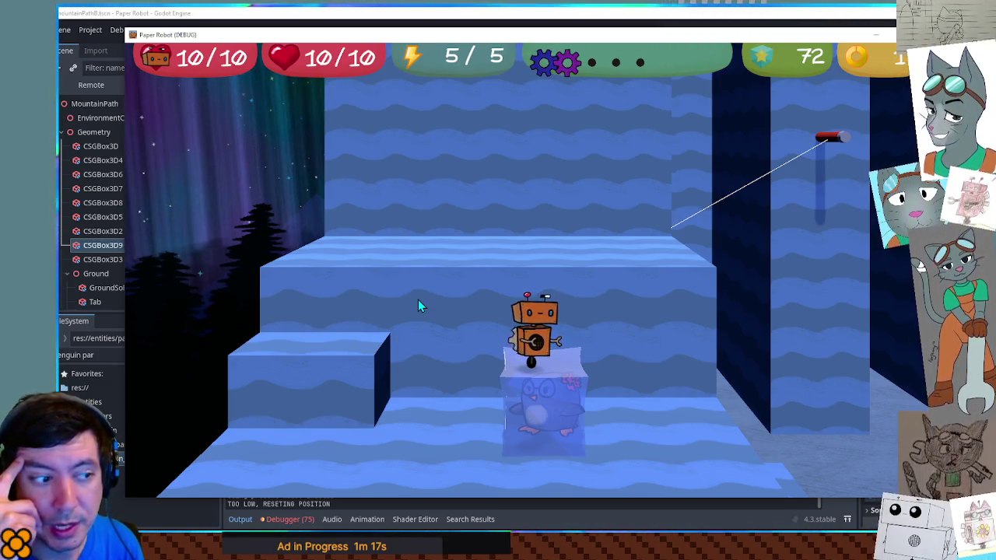
Step: Step off the ice block, thaw the penguin, walk through the corridor and climb onto the higher step
key("d")
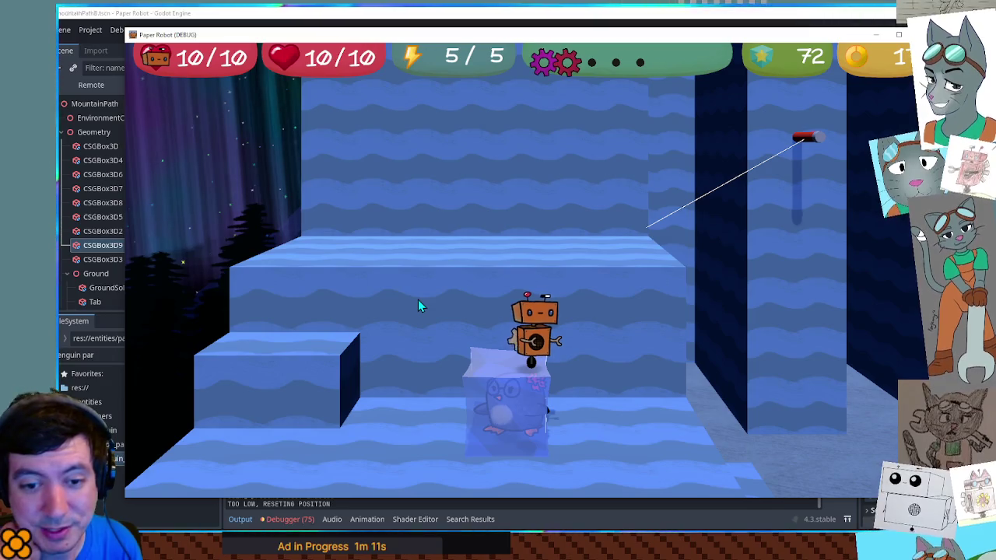
key("d")
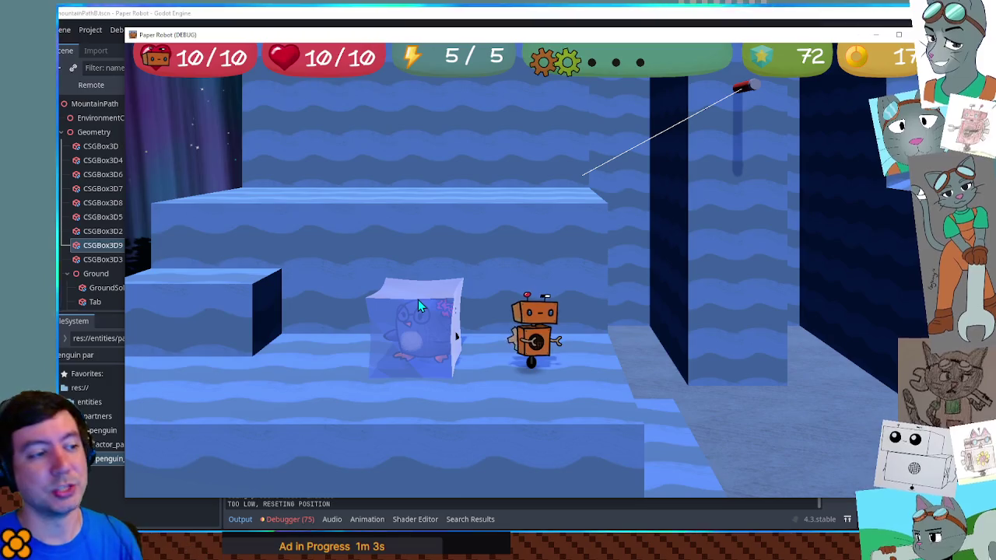
key("e")
key("w")
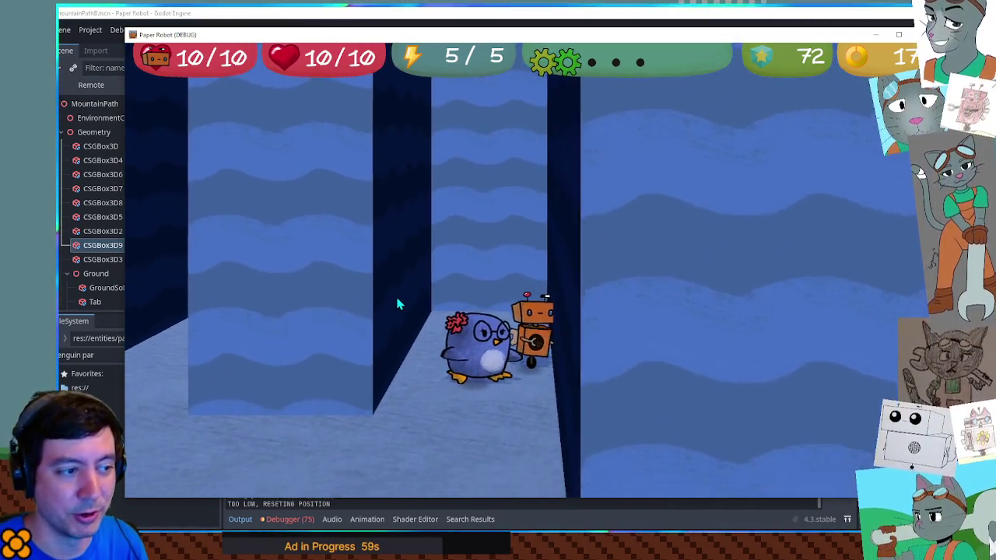
key("s")
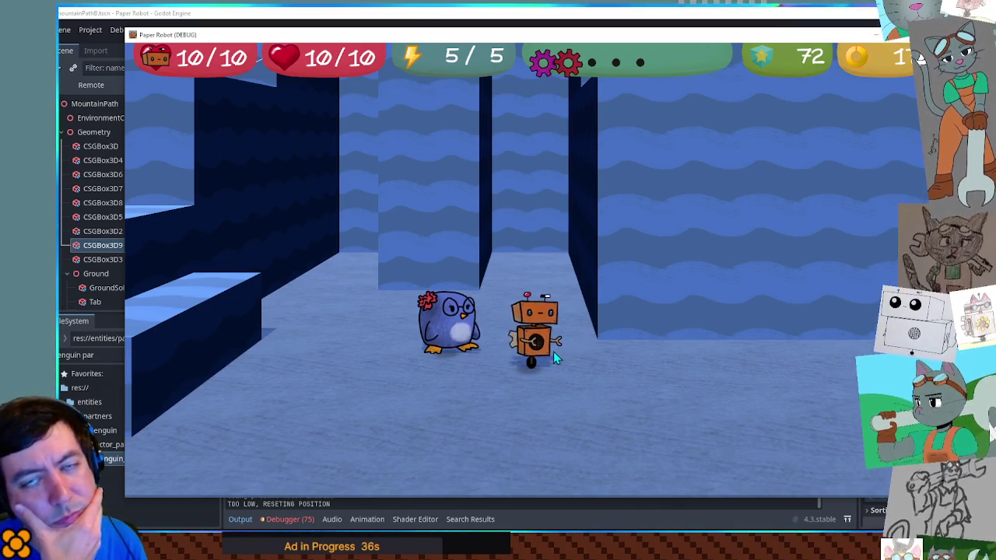
key("a")
key("a")
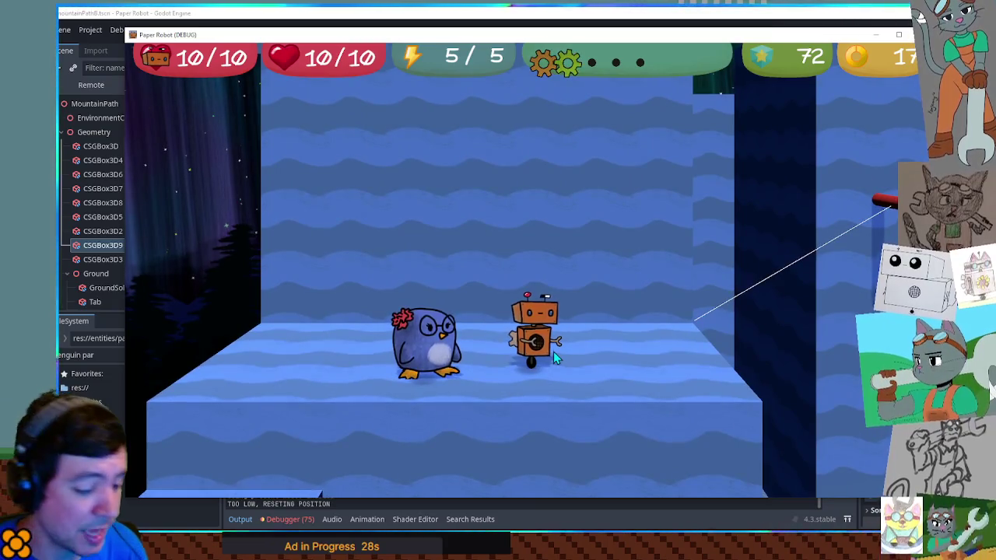
key("s")
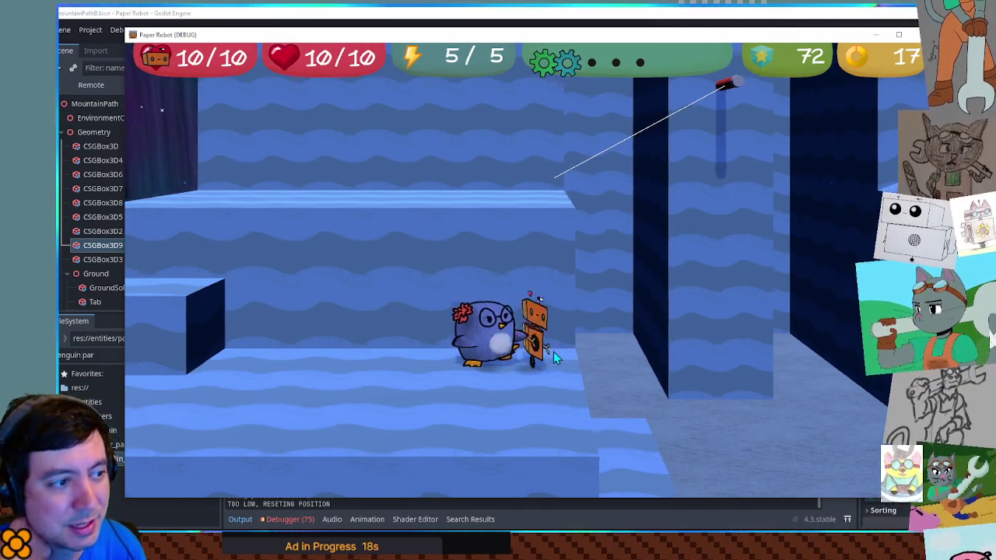
key("d")
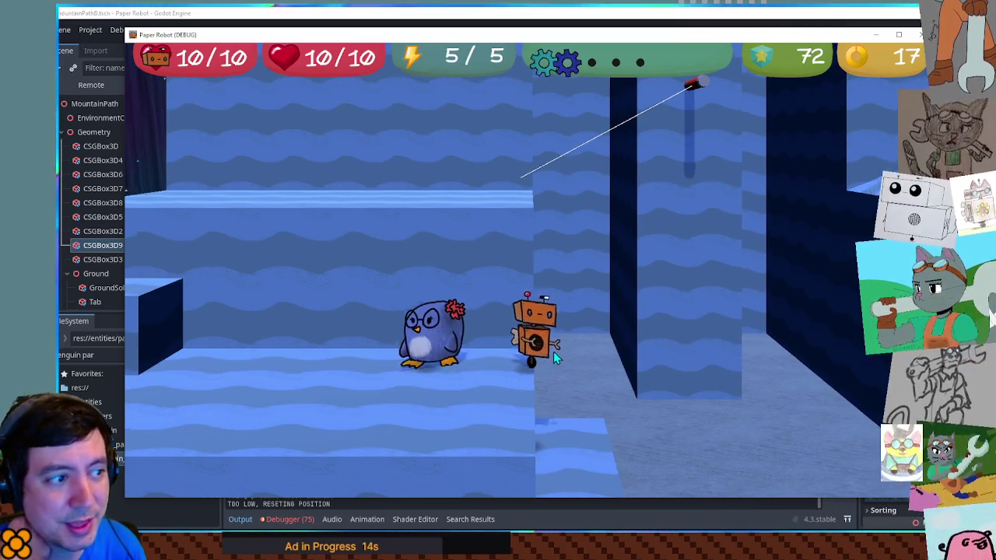
key("a")
key("space")
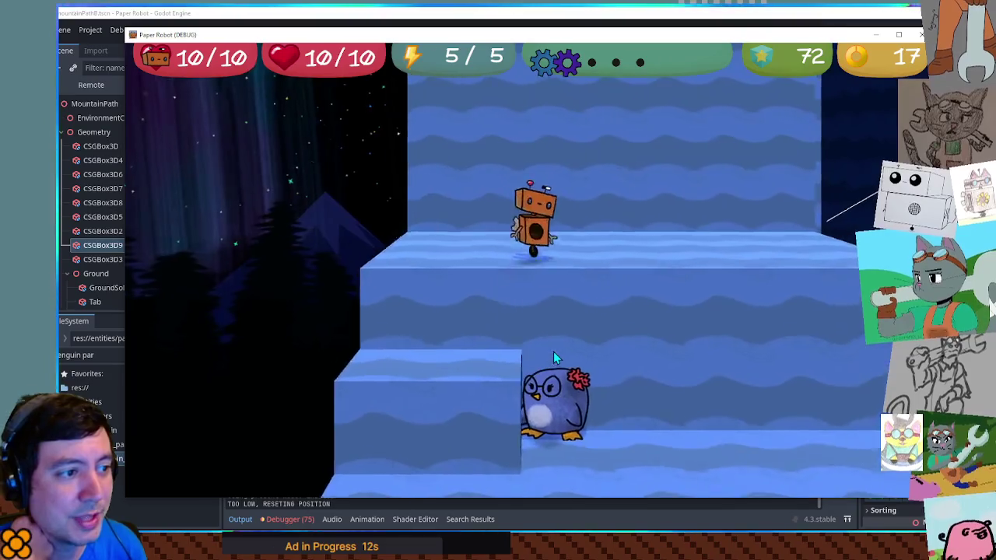
Step: Swing up on the chameleon's grapple tongue, then walk the robot down the ice slope
key("e")
key("e")
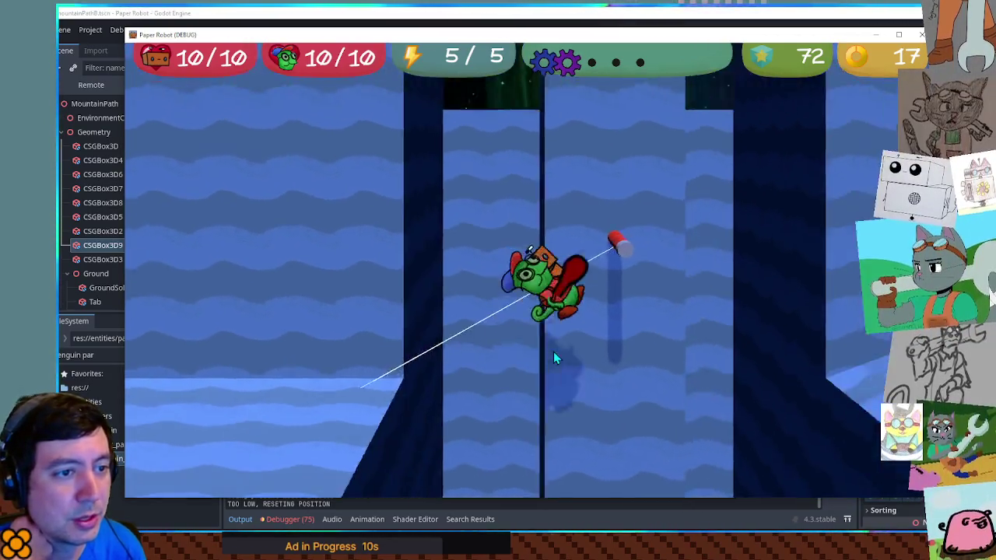
key("e")
key("e")
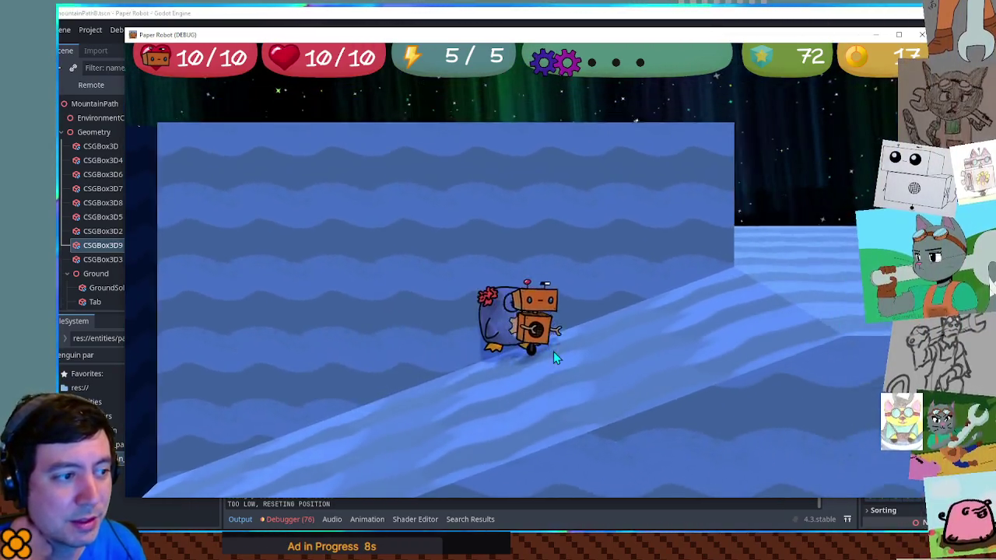
key("a")
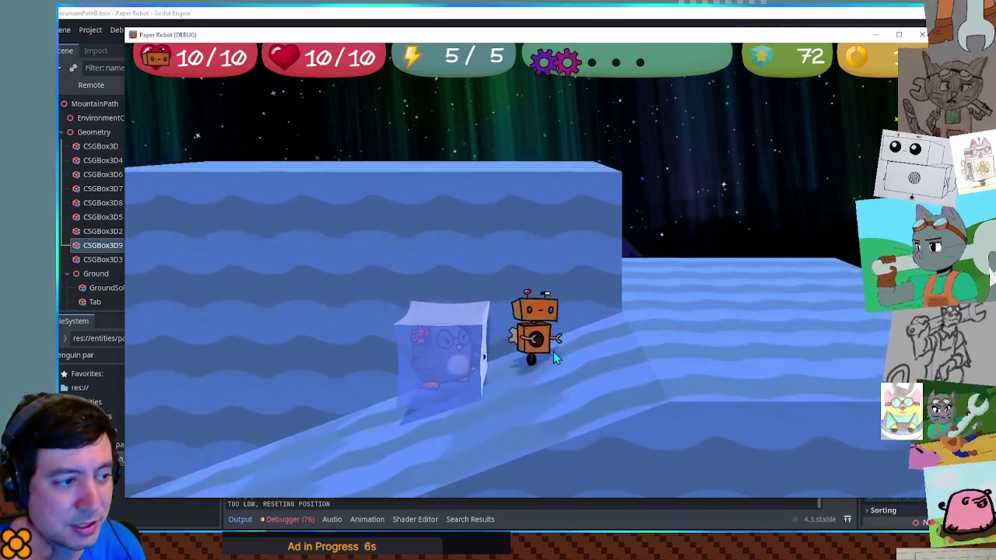
key("s")
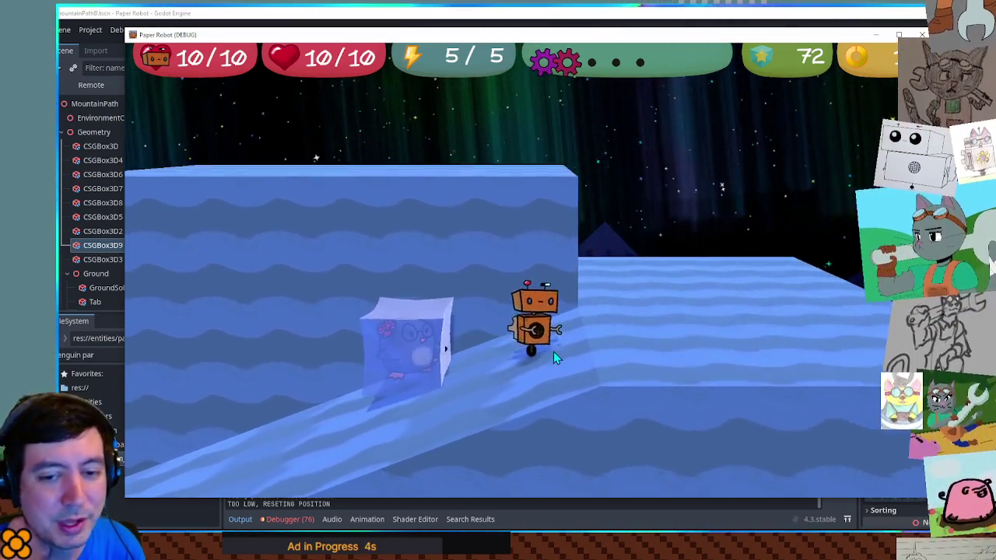
key("s")
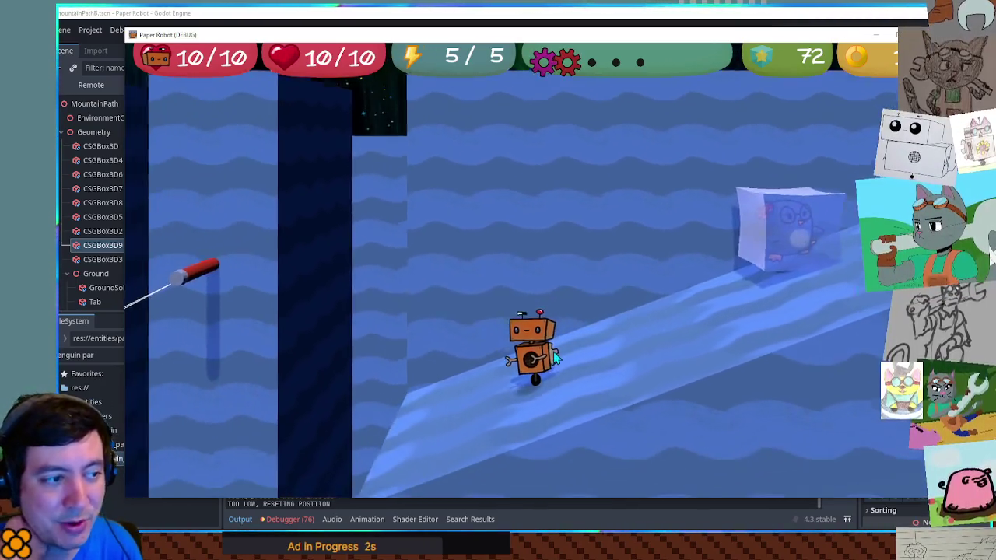
key("s")
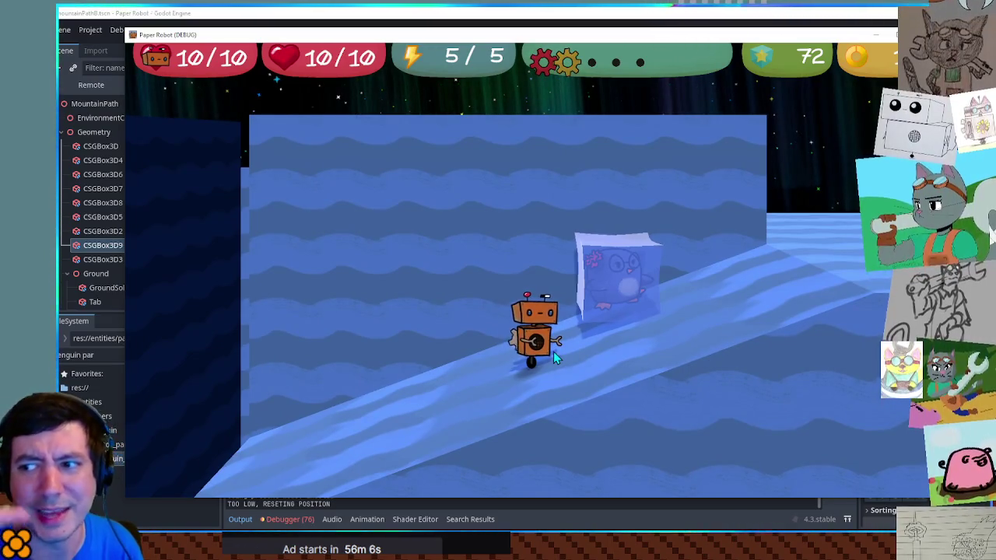
Step: Jump the robot onto the penguin's ice block and from there onto the higher platform
key("w")
key("s")
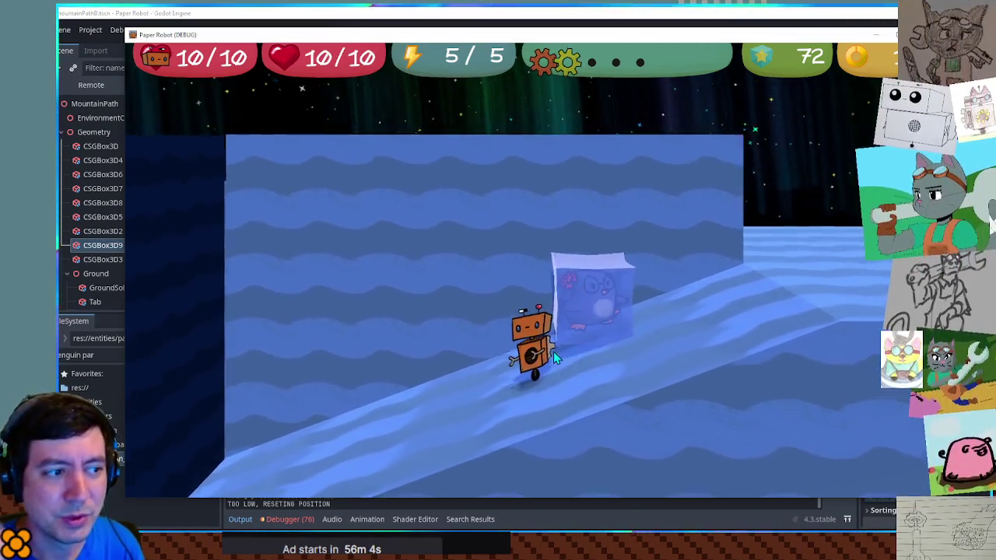
key("space")
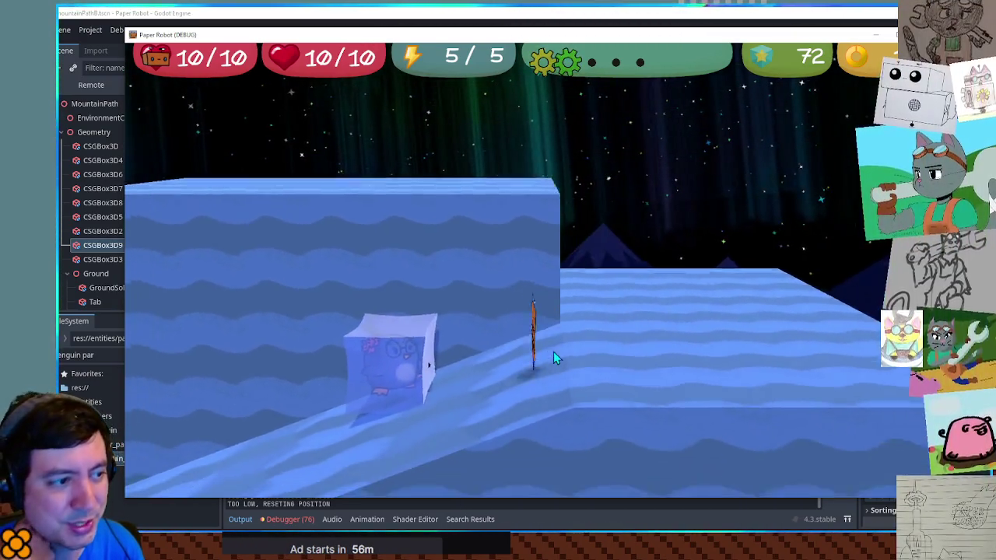
key("a")
key("s")
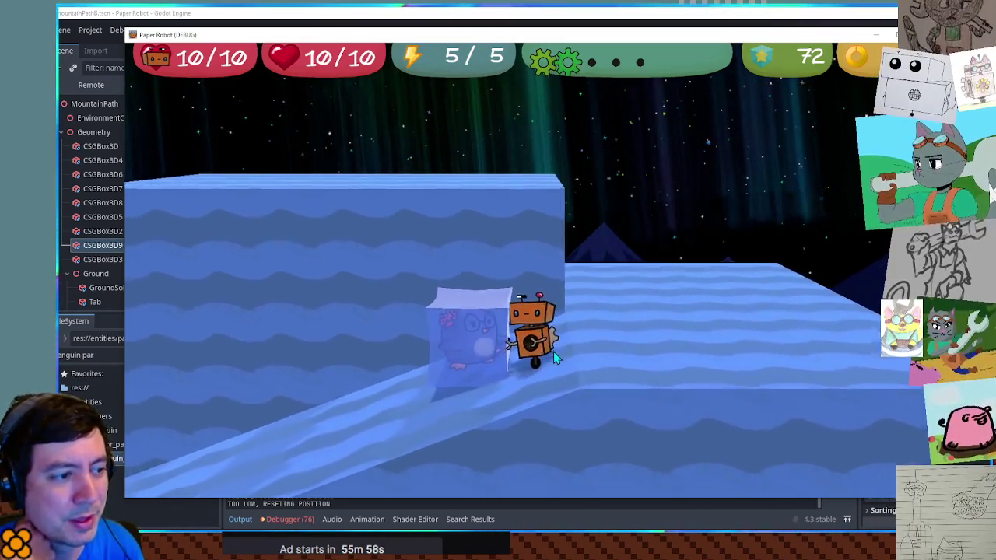
key("w")
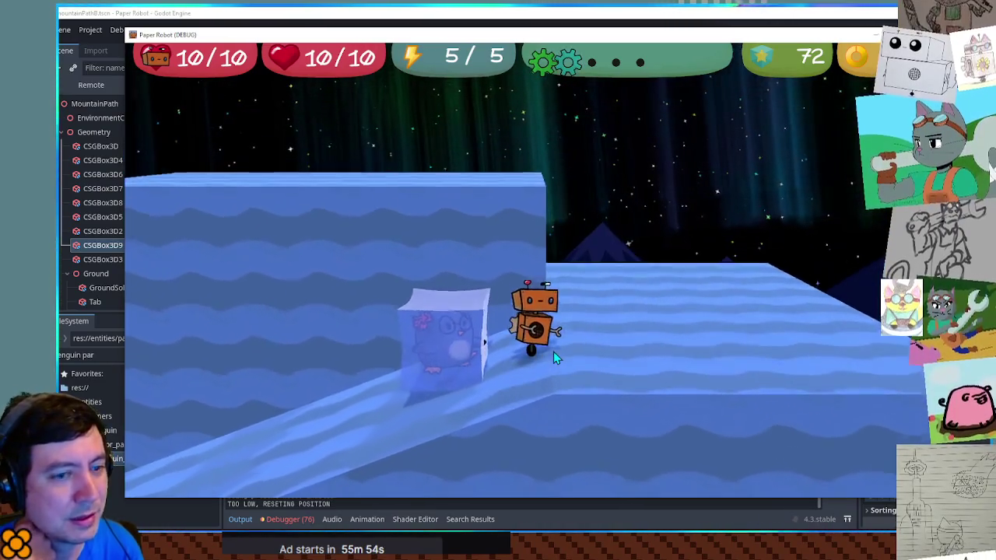
key("space")
key("d")
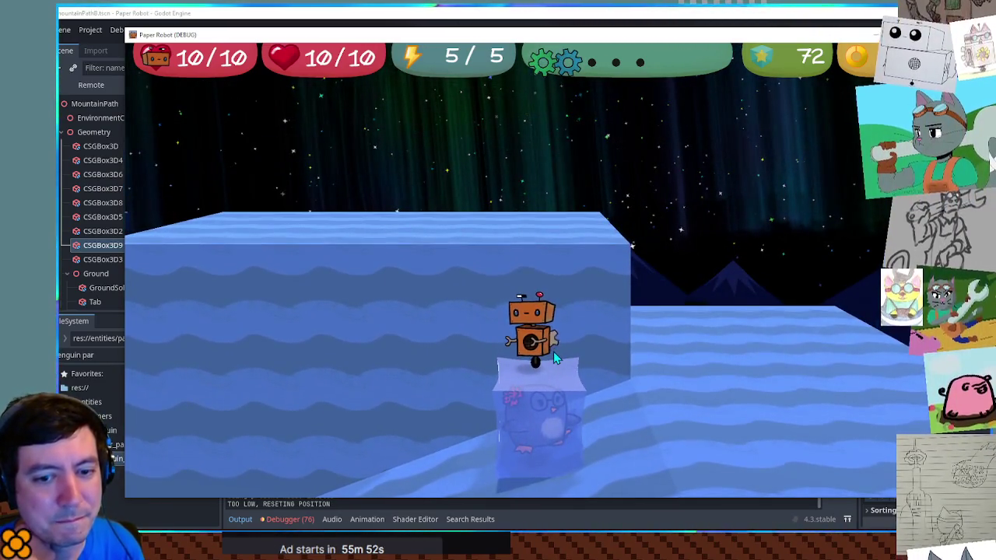
key("space")
Step: Walk the robot up and down the ice ramp past the penguin, thawing and refreezing it
key("a")
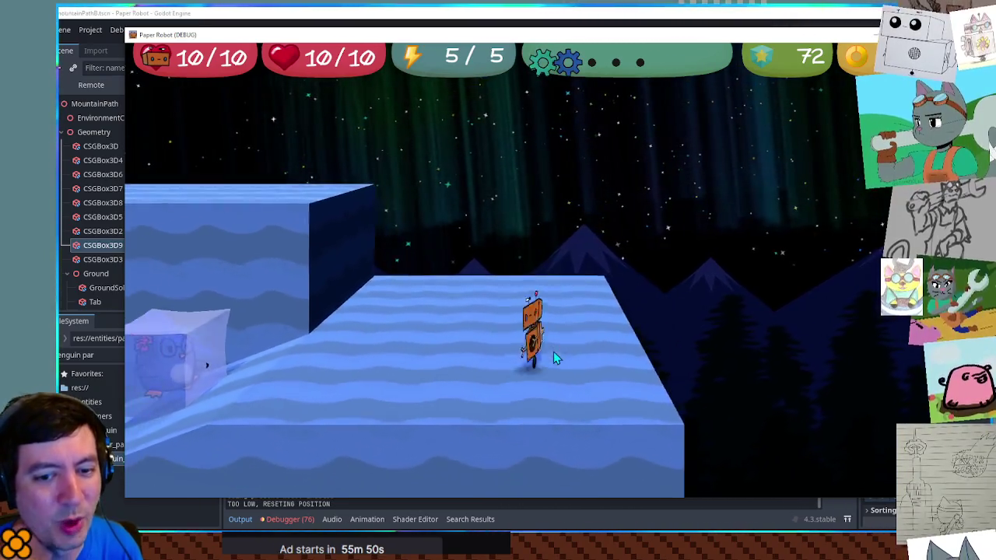
key("d")
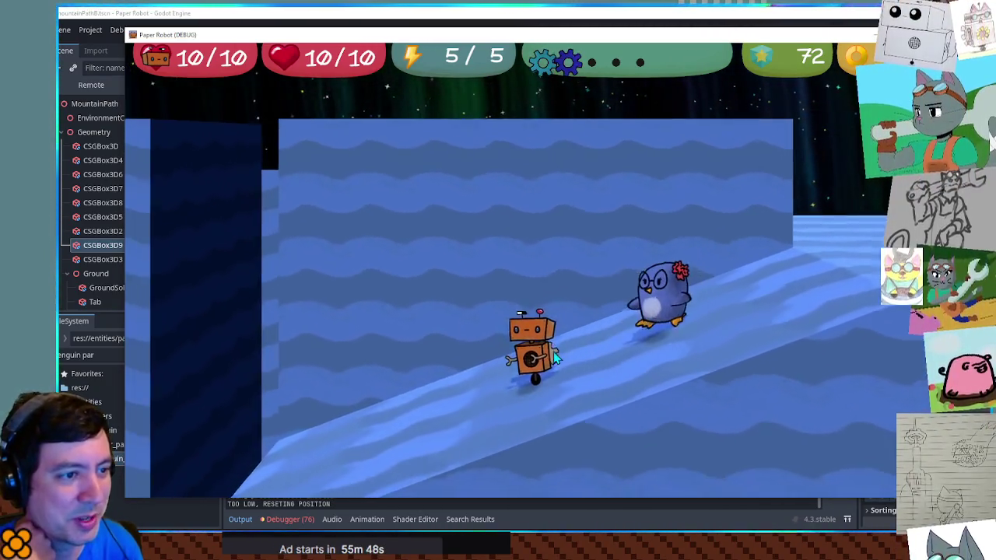
key("a")
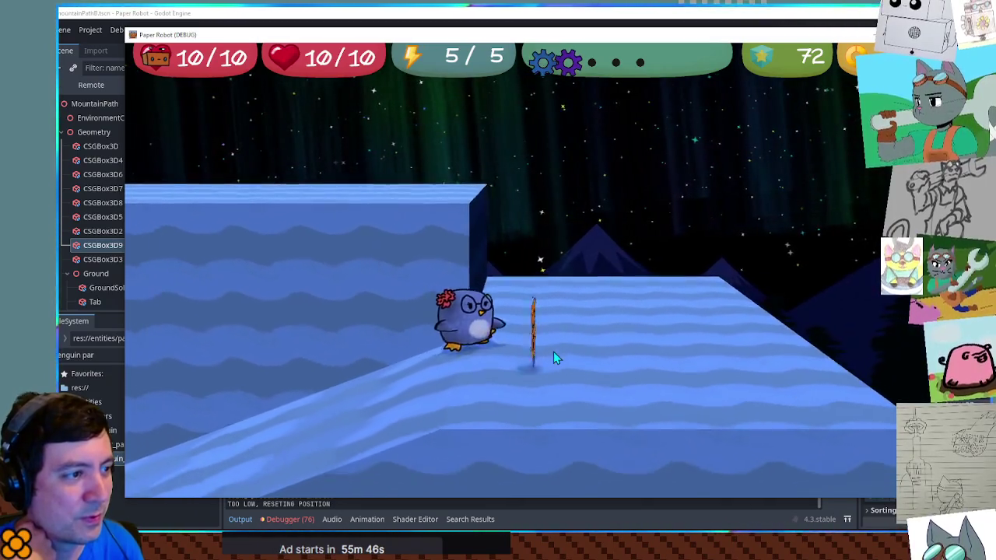
key("d")
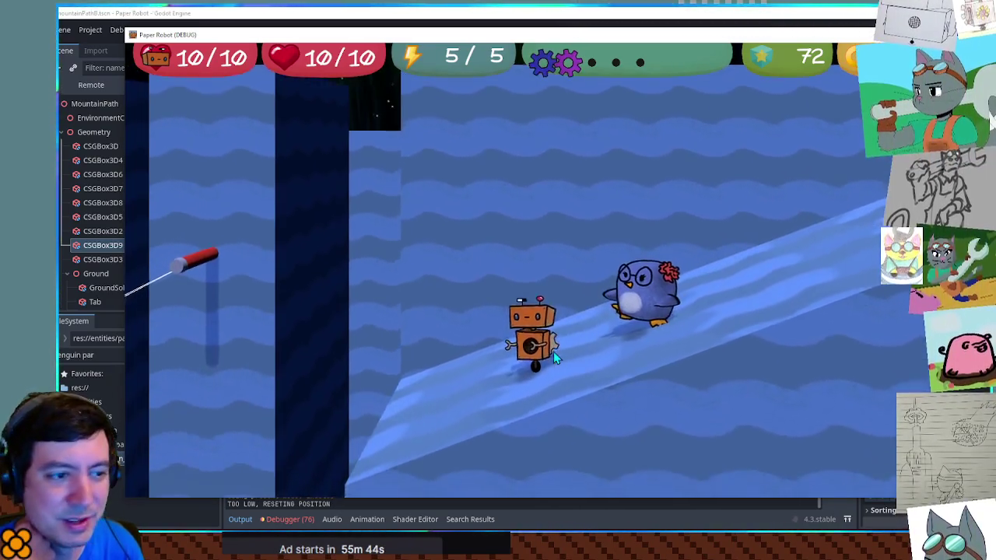
key("d")
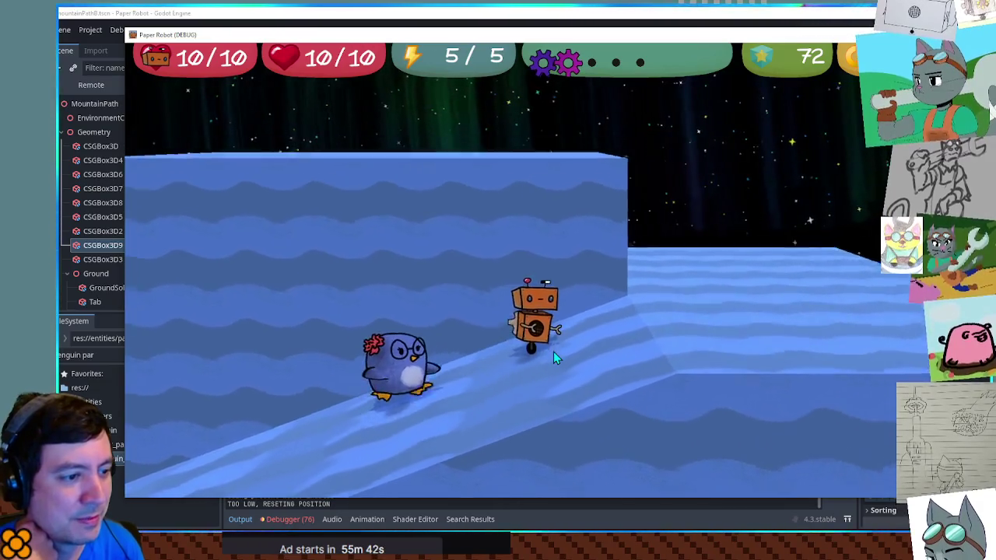
key("d")
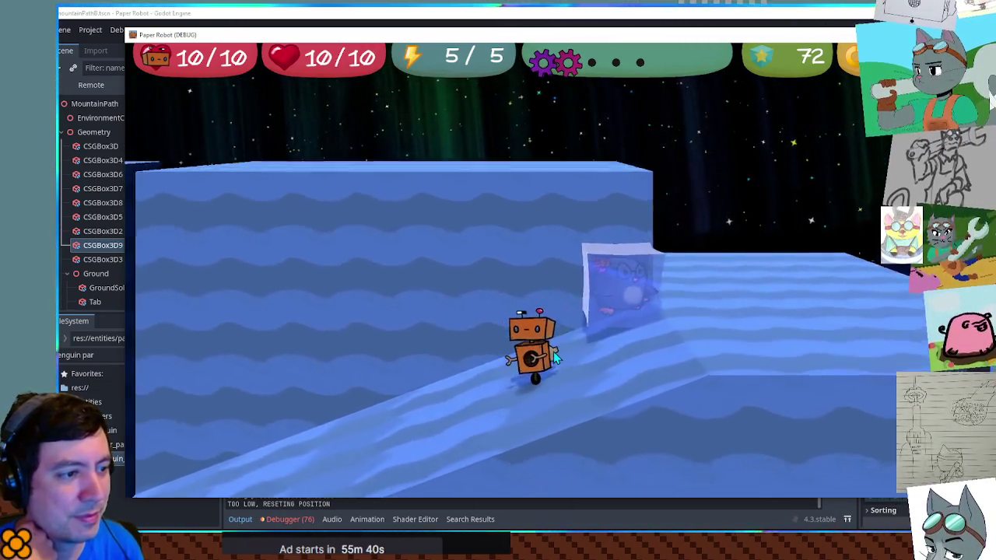
key("d")
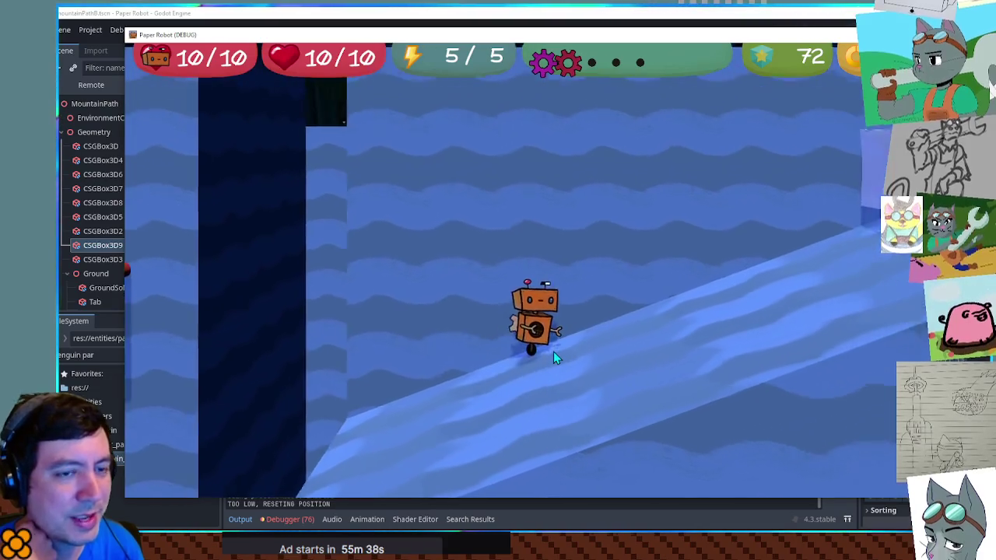
key("a")
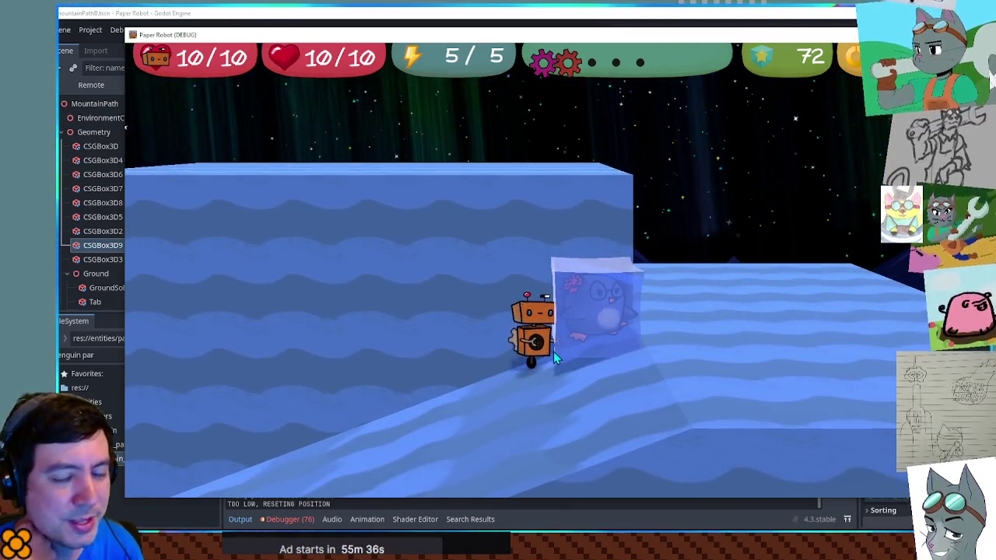
key("d")
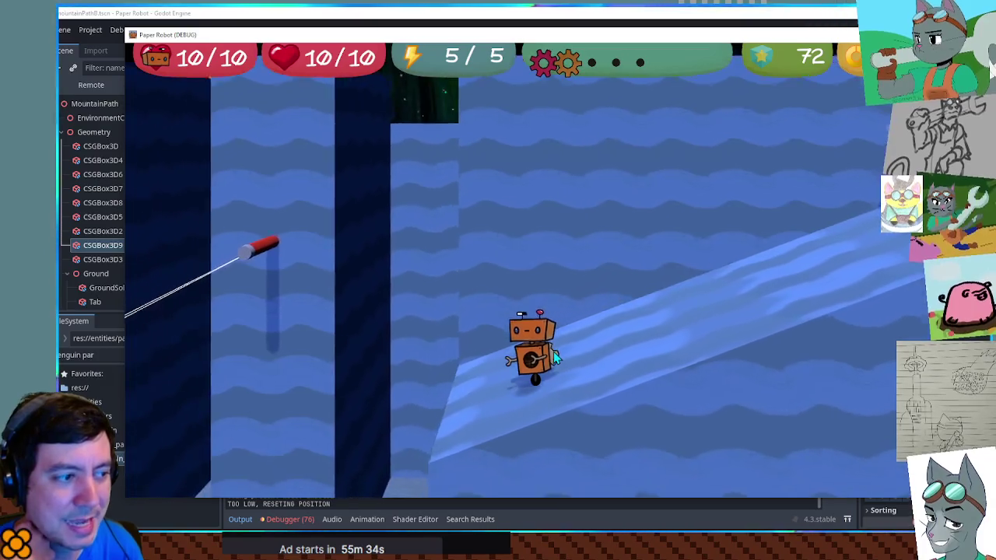
key("d")
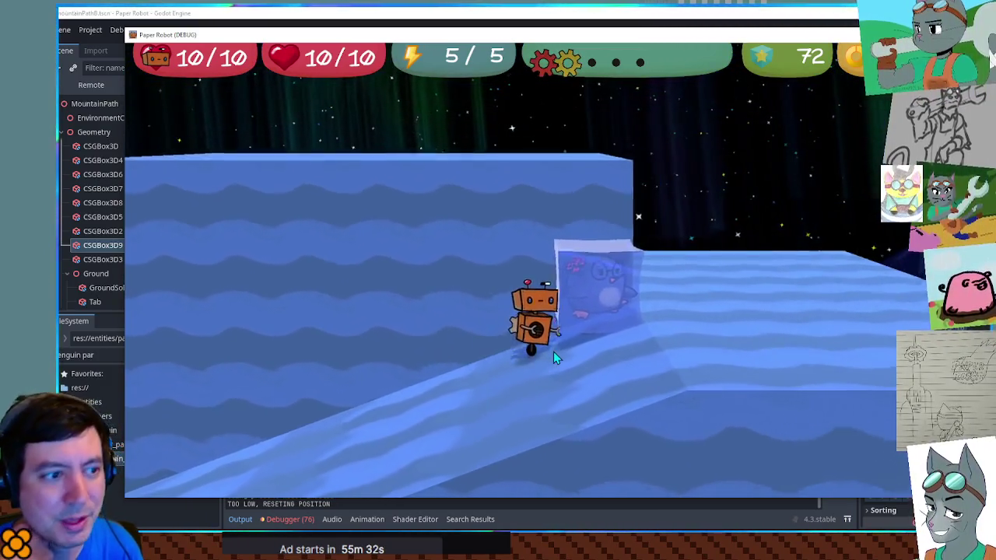
key("a")
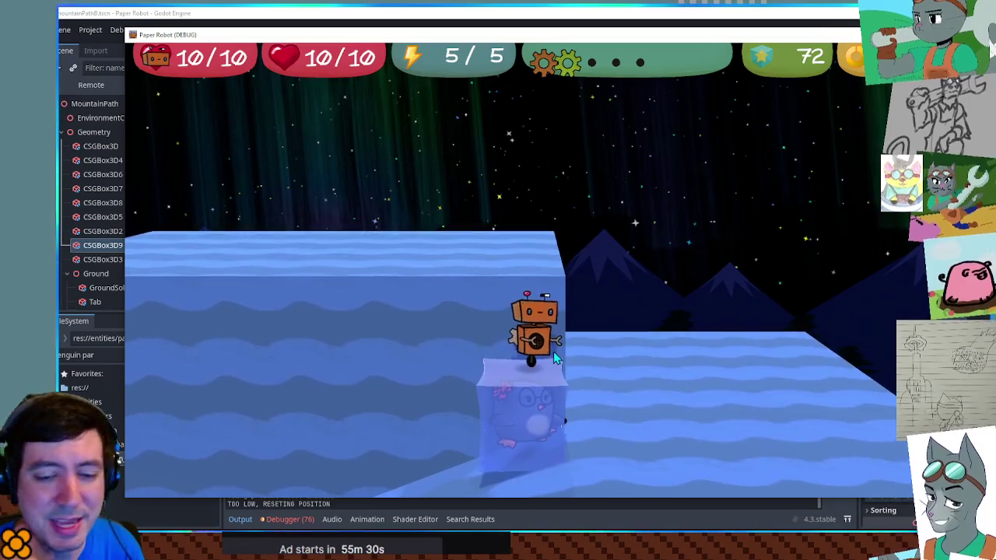
key("a")
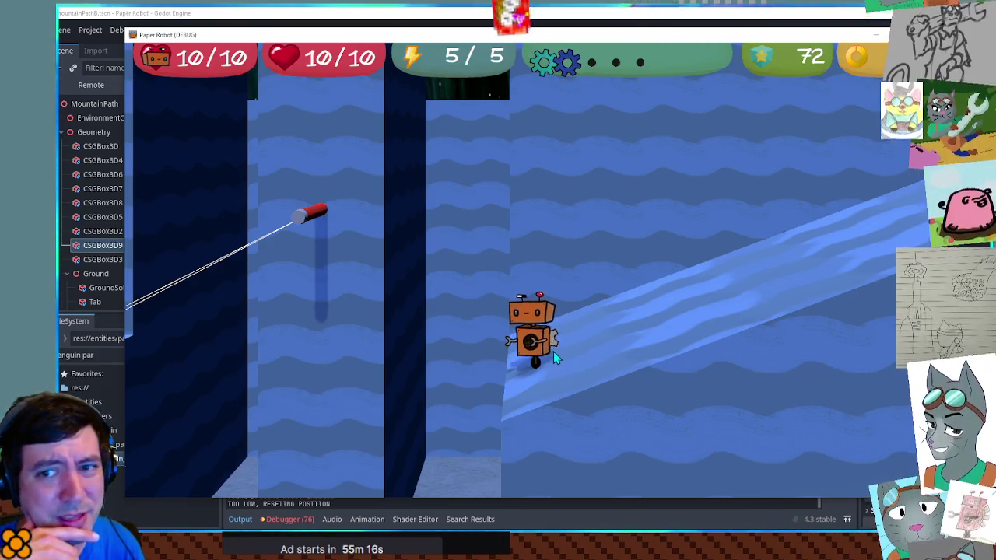
Step: Climb the robot onto the penguin's ice block, then open the pause menu with Escape
key("d")
key("d")
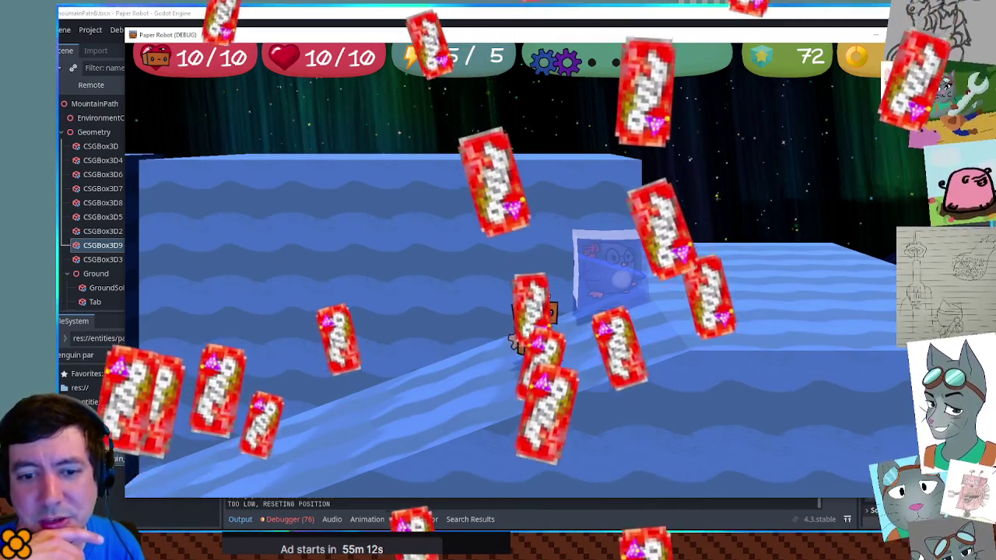
key("d")
key("d")
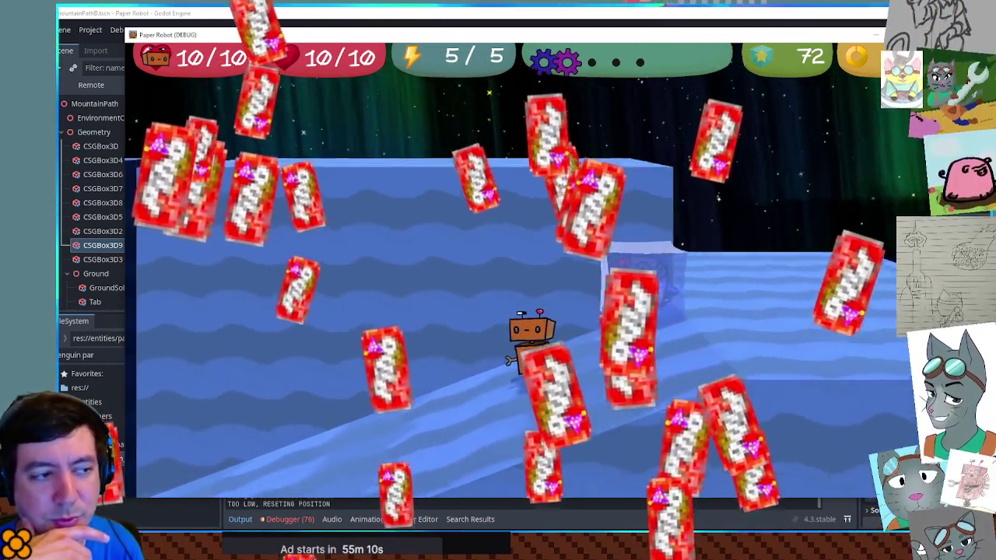
key("d")
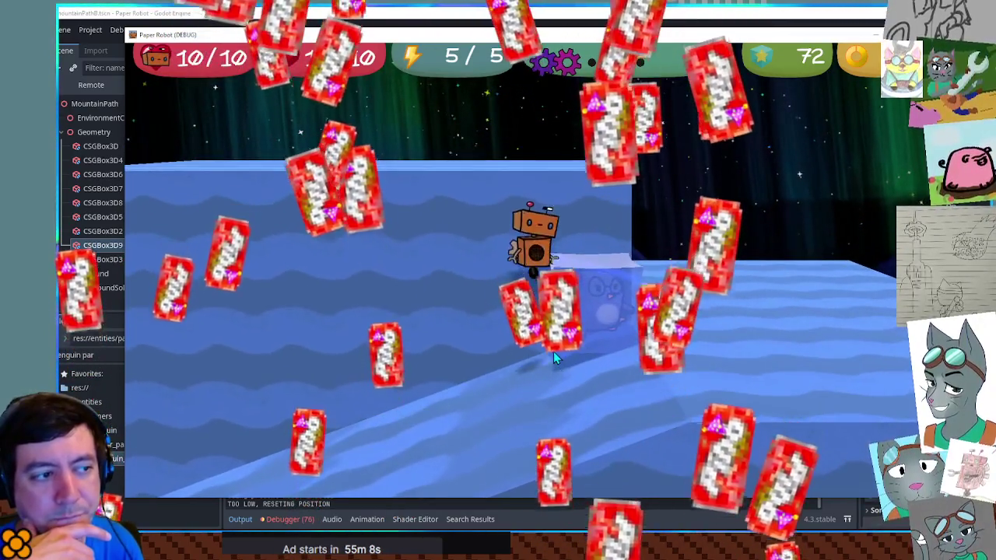
key("d")
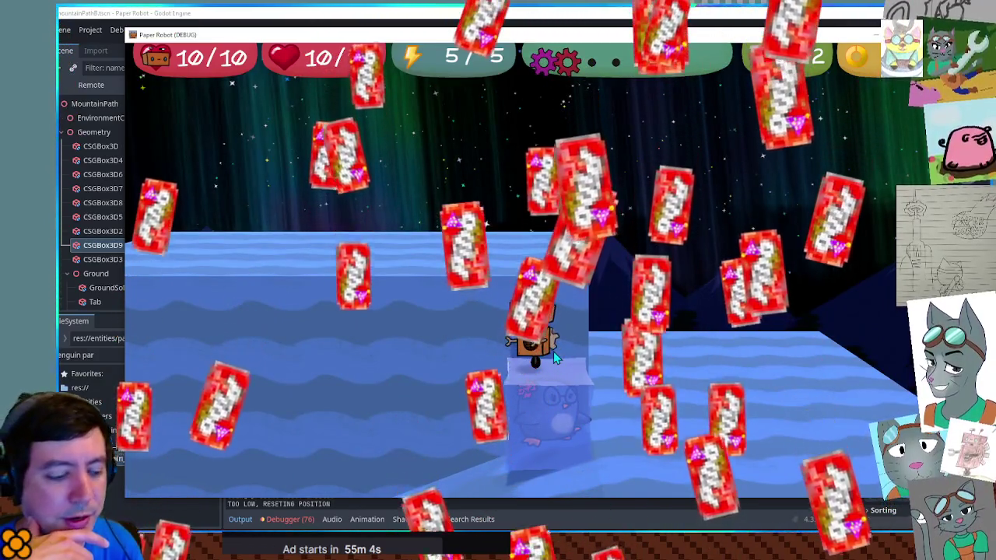
key("Escape")
Step: Page through the Databank entries in the pause menu, then quit the game with F8
key("d")
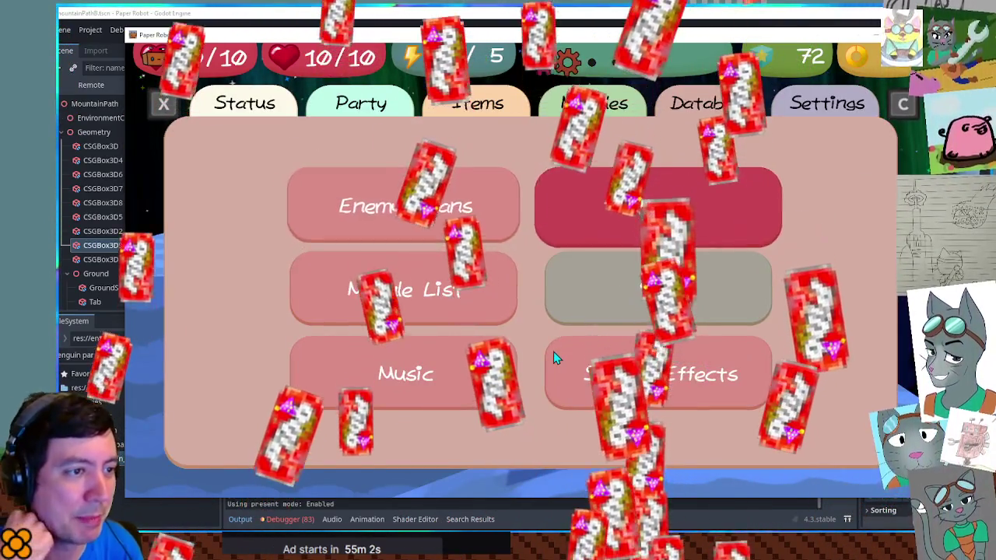
key("Return")
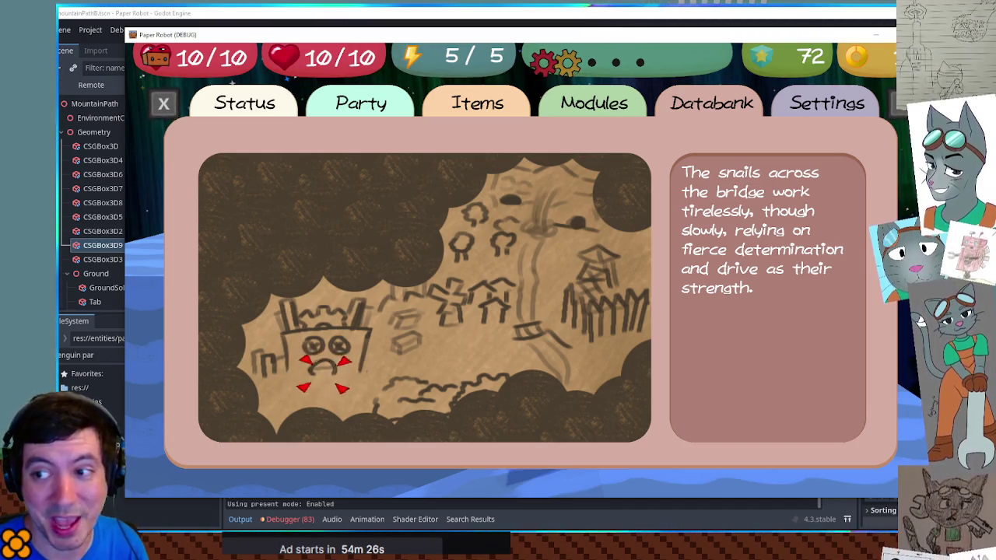
key("F8")
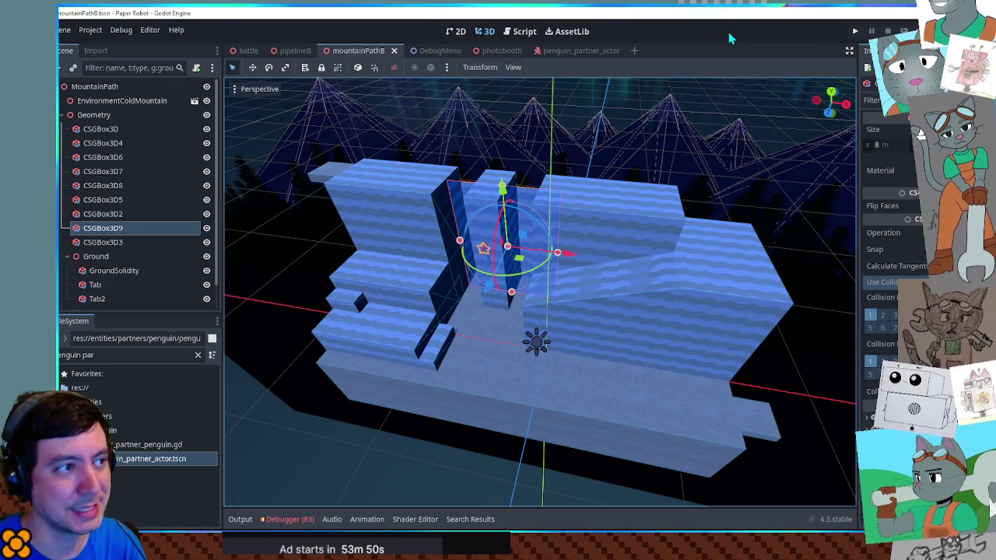
Step: In the partner script, replace the velocity-zeroing lines under 'if isFrozen:' in _process with pass
left_click(524, 32)
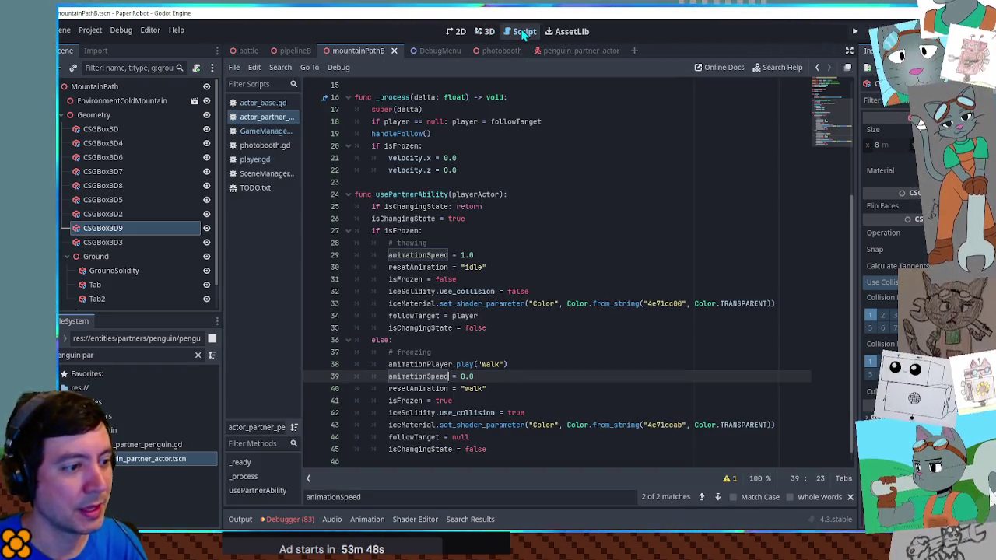
scroll(591, 267, "down", 1)
scroll(591, 267, "up", 3)
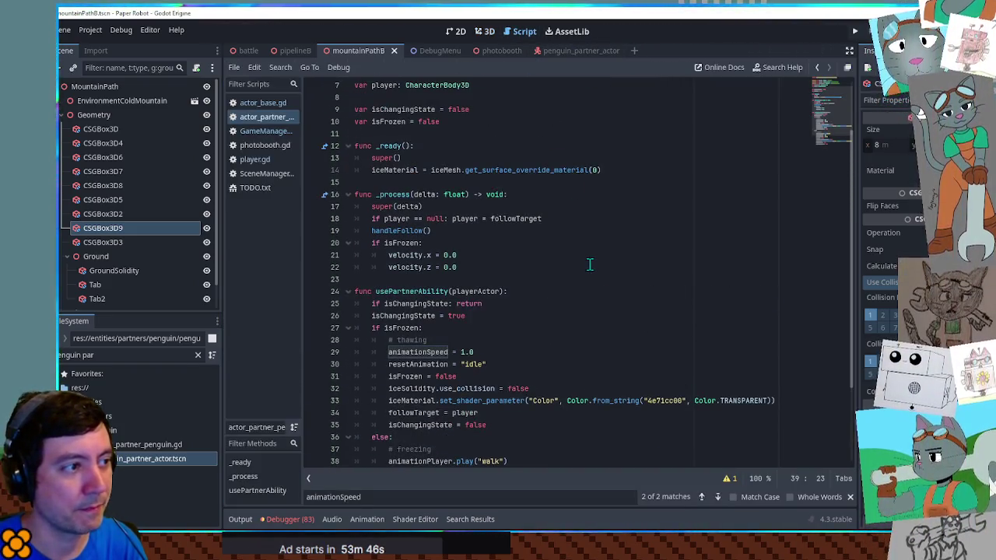
mouse_move(372, 243)
left_mouse_down()
mouse_move(421, 243)
mouse_move(366, 243)
mouse_move(366, 256)
mouse_move(477, 255)
mouse_move(477, 245)
left_mouse_up()
key("ctrl+c")
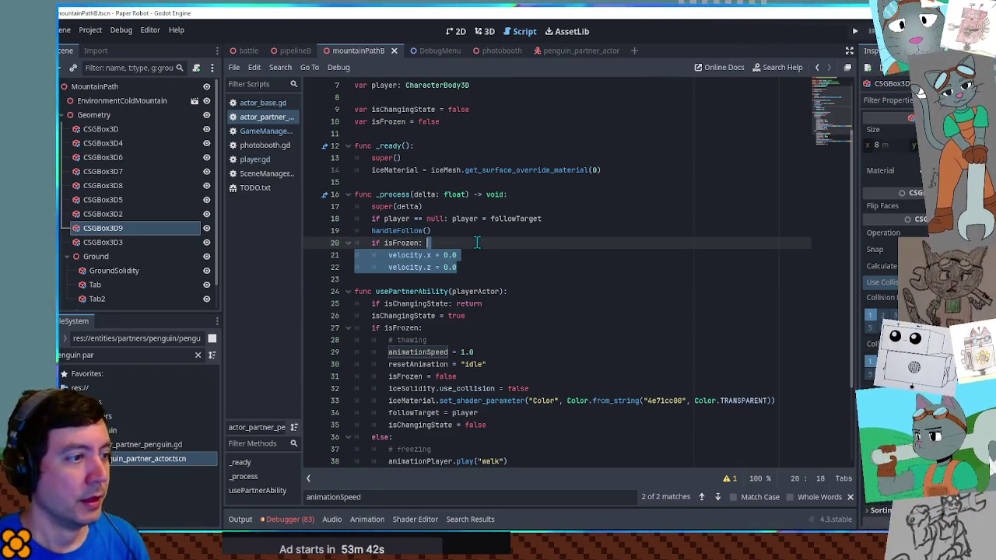
key("BackSpace")
key("Return")
type("pass")
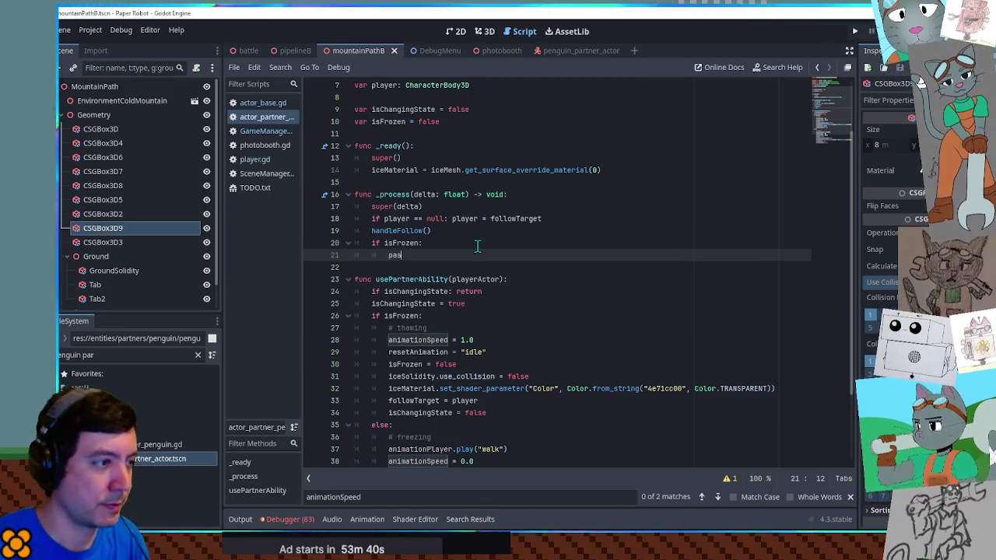
Step: Paste the velocity.x and velocity.z zeroing lines after 'isFrozen = true' in usePartnerAbility
scroll(465, 377, "down", 3)
left_click(509, 389)
key("ctrl+v")
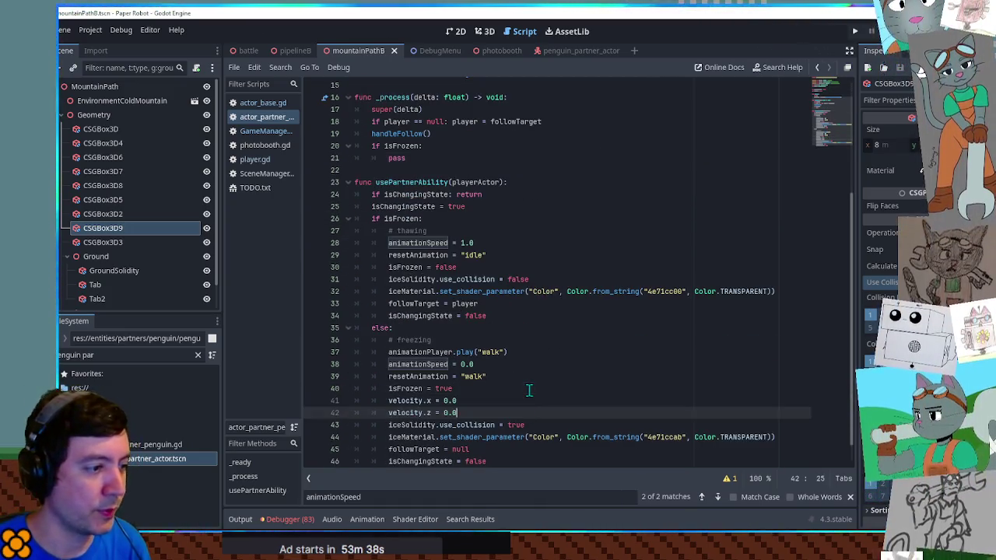
scroll(568, 316, "up", 3)
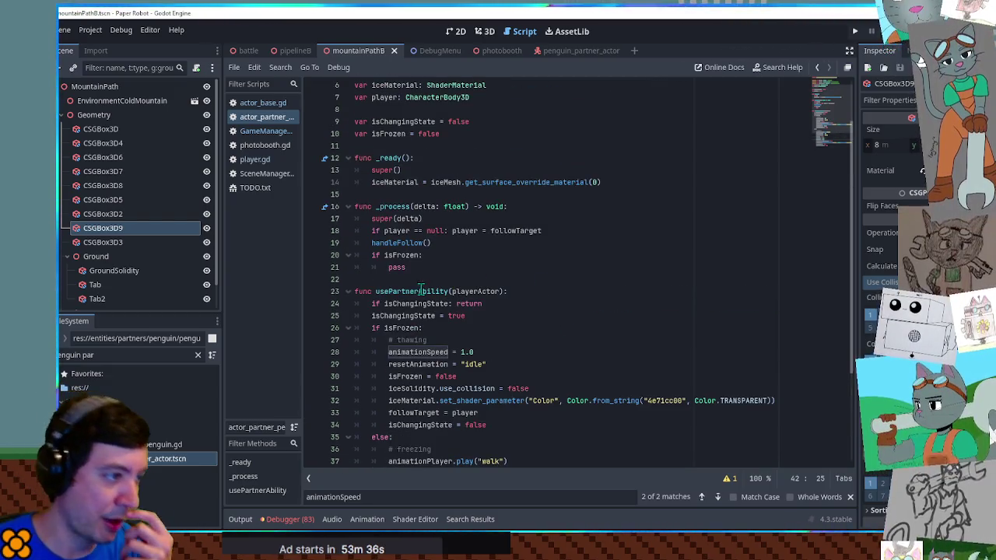
double_click(399, 267)
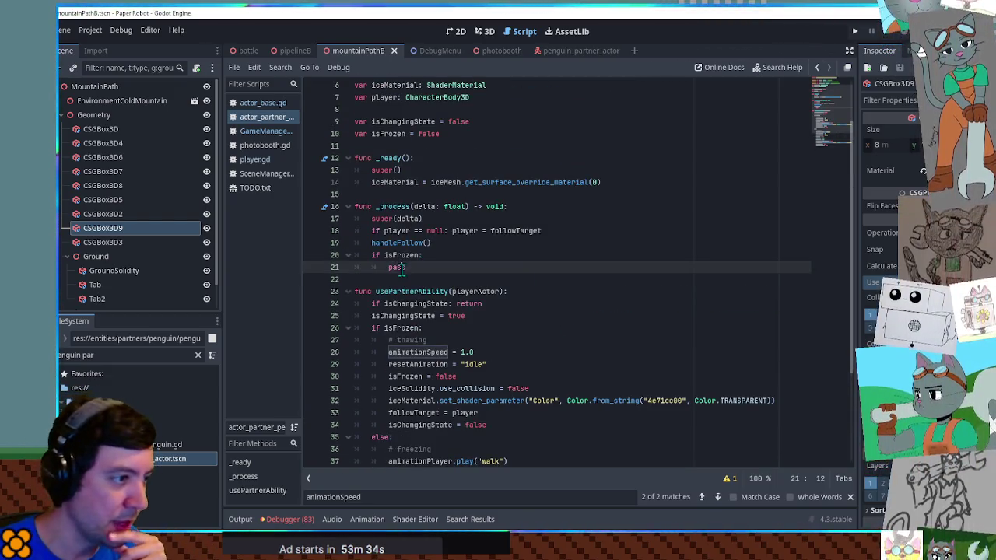
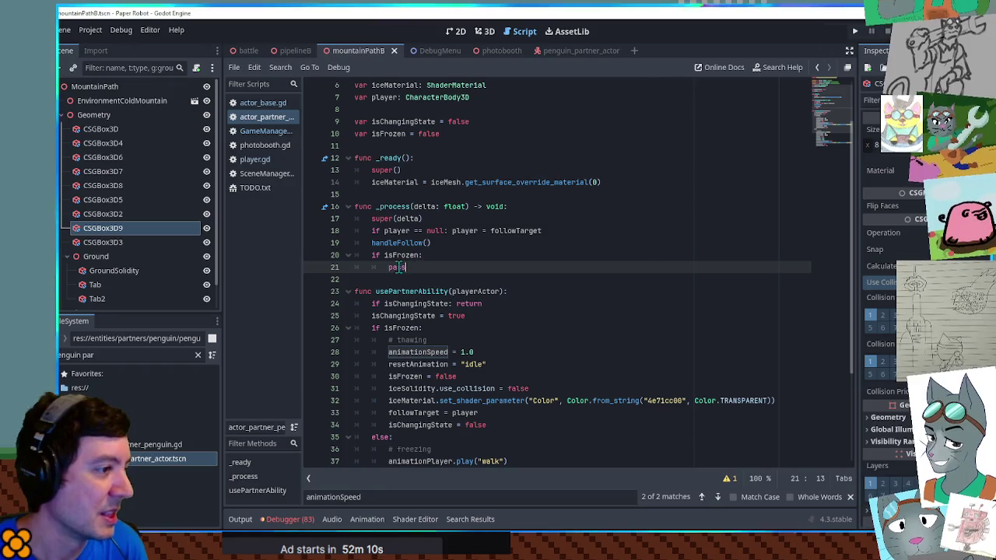
Step: From the partner script editor, open a project-wide Find in Files search
left_click(590, 207)
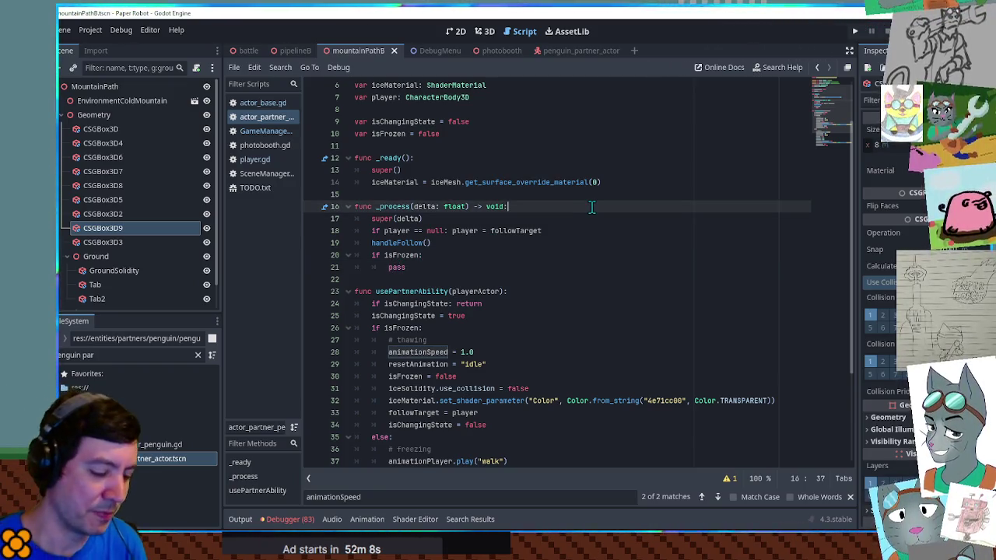
key("ctrl+shift+f")
Step: Search all project scripts for 'normal', listing 190 matches in 42 files
type("normal")
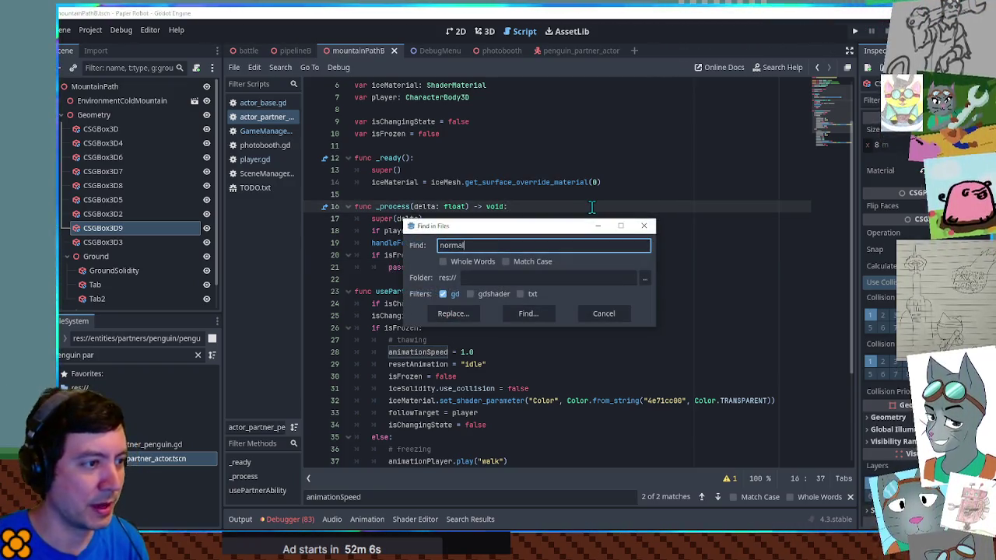
left_click(549, 314)
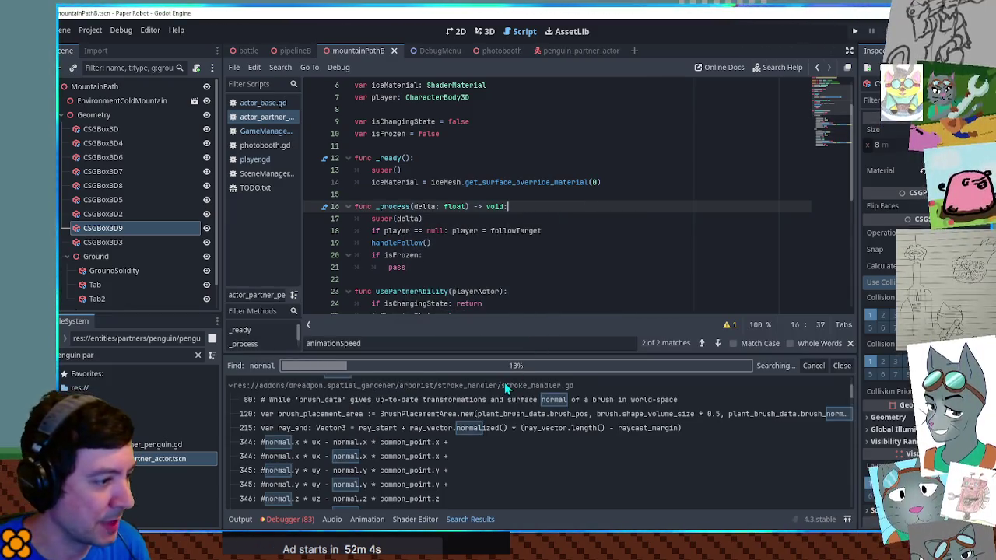
left_click_drag(854, 389, 854, 514)
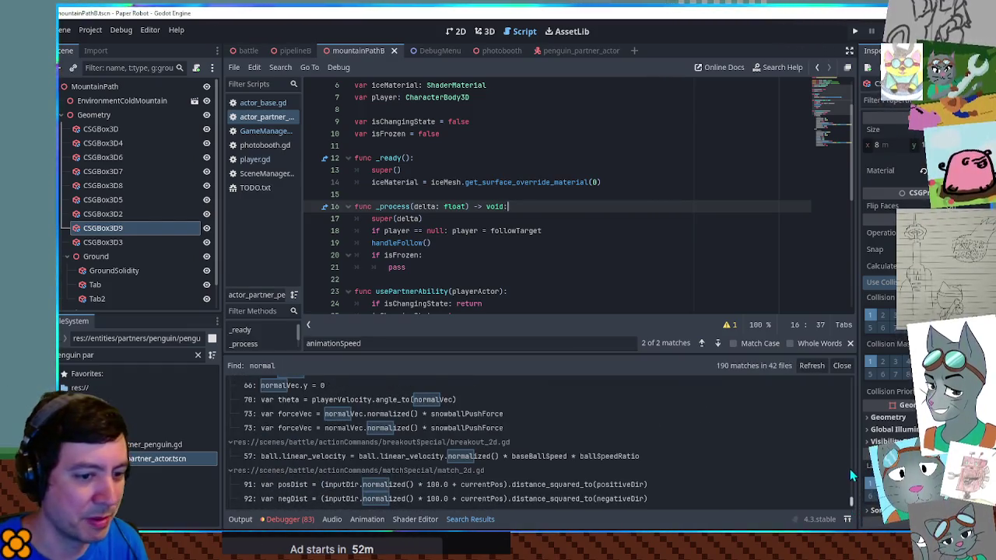
Step: Browse the results and open gear_track.gd at its line-78 get_wall_normal match
scroll(643, 445, "down", 2)
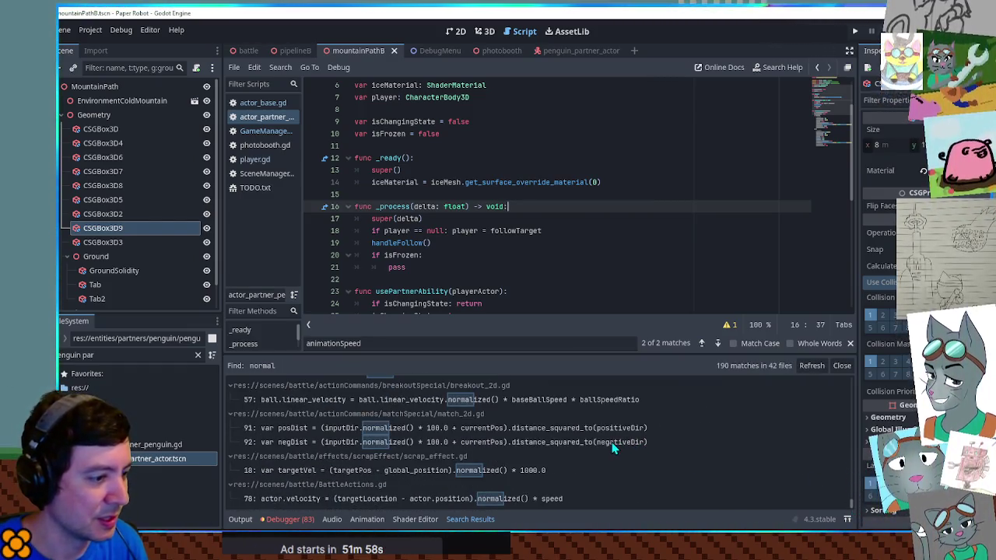
scroll(611, 442, "up", 2)
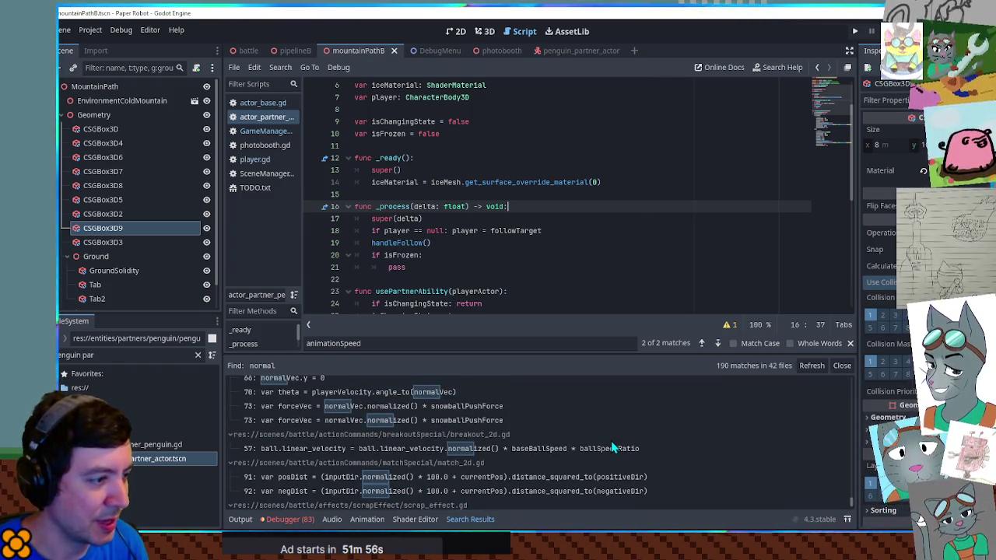
scroll(613, 447, "up", 2)
scroll(613, 447, "up", 3)
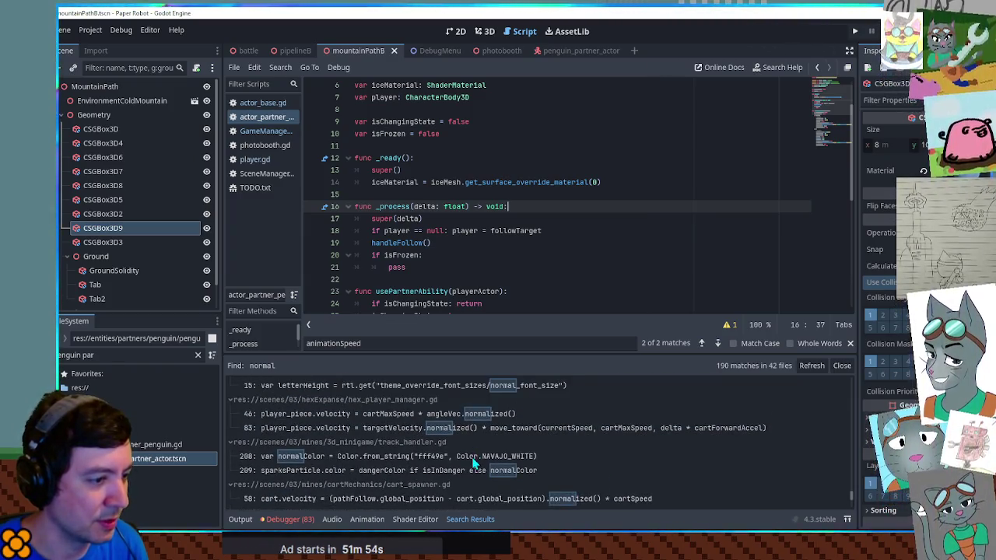
scroll(576, 443, "up", 2)
scroll(540, 421, "up", 3)
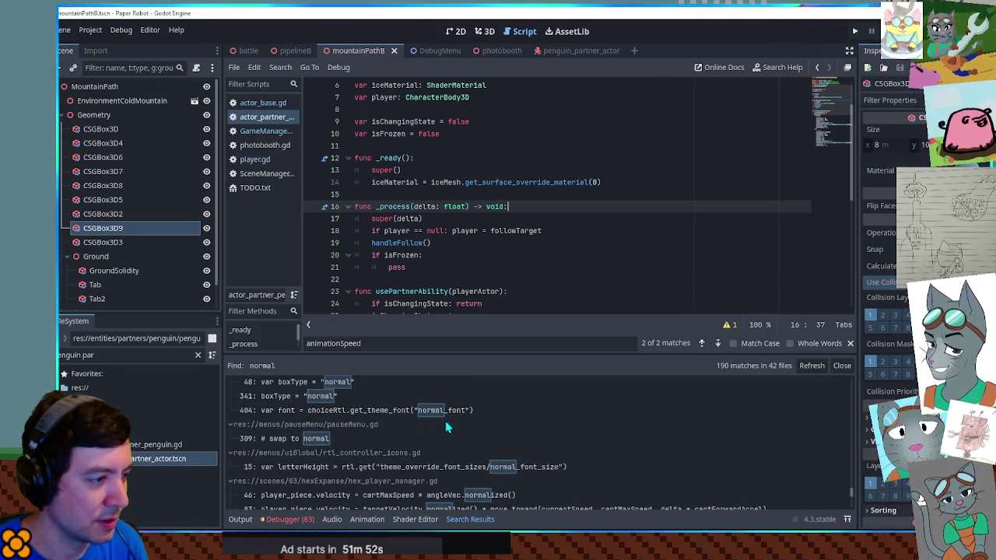
scroll(467, 432, "up", 3)
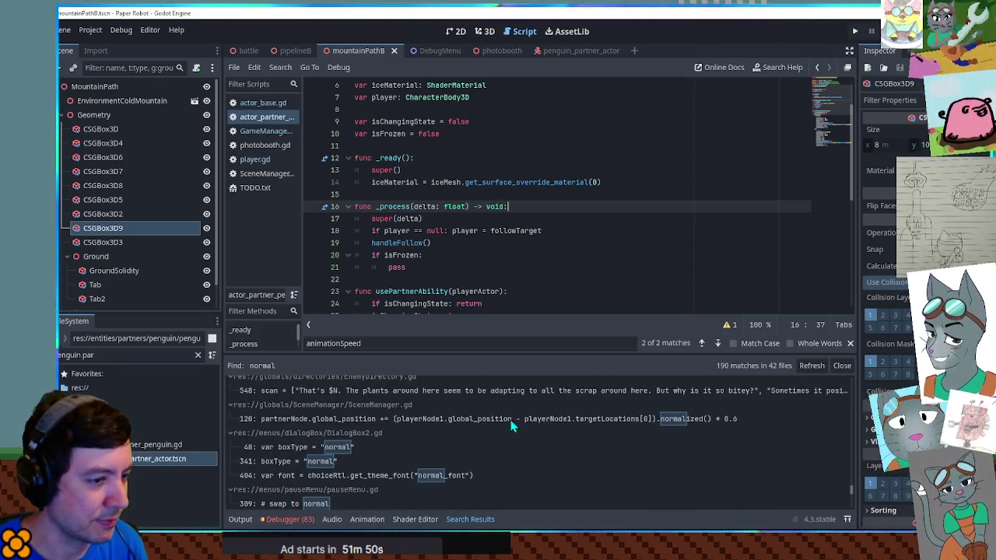
scroll(460, 422, "up", 2)
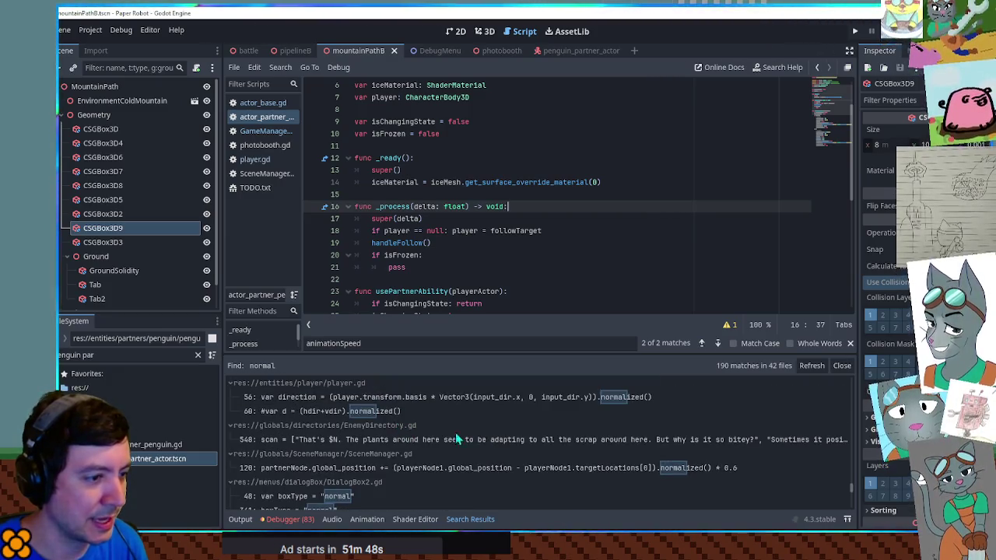
scroll(441, 442, "up", 2)
scroll(510, 449, "up", 2)
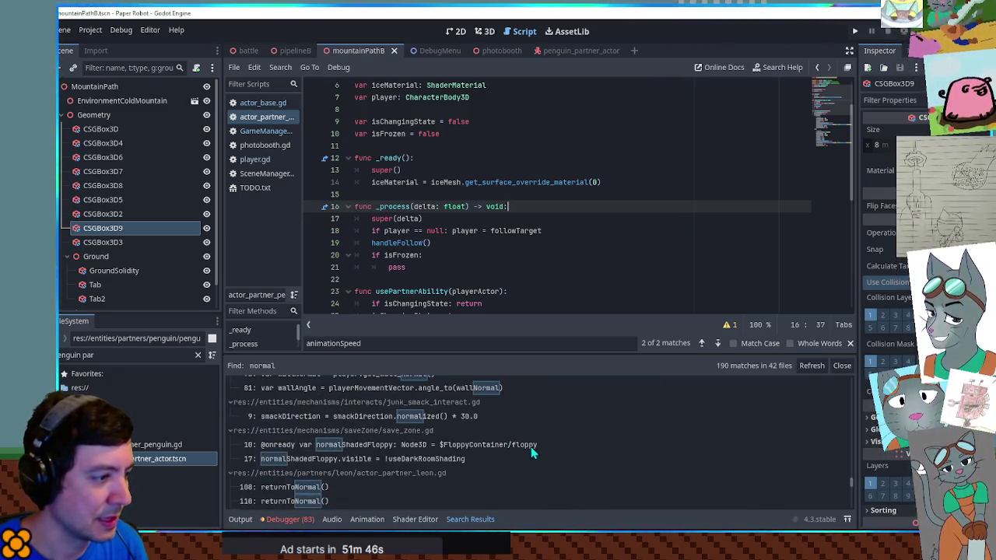
scroll(535, 448, "up", 3)
scroll(535, 447, "up", 3)
scroll(535, 447, "down", 3)
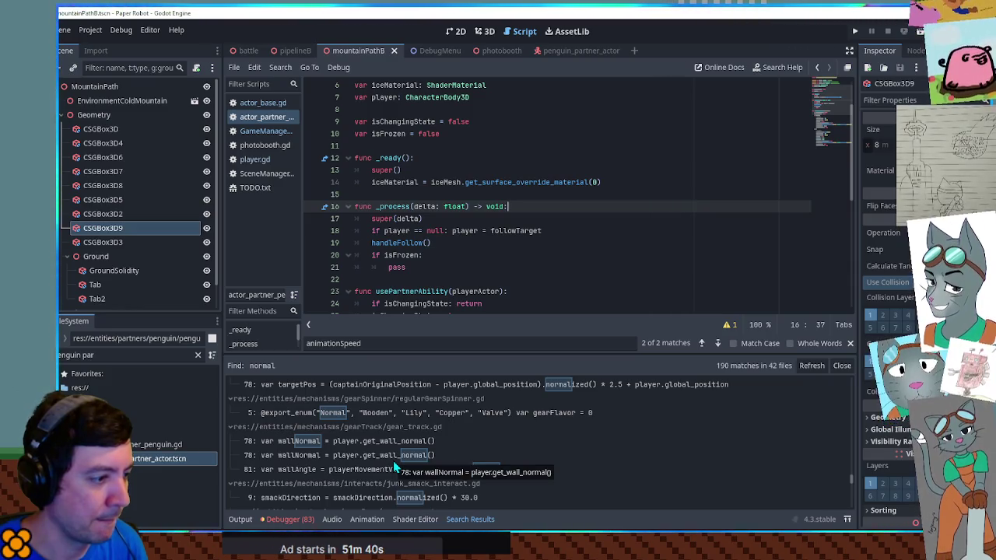
scroll(397, 467, "up", 3)
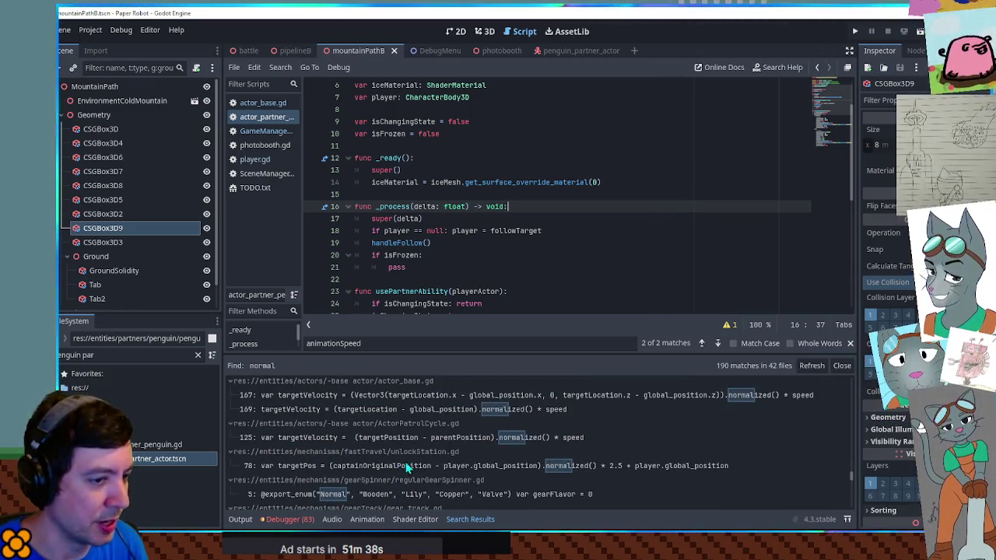
scroll(692, 424, "up", 3)
scroll(679, 441, "up", 3)
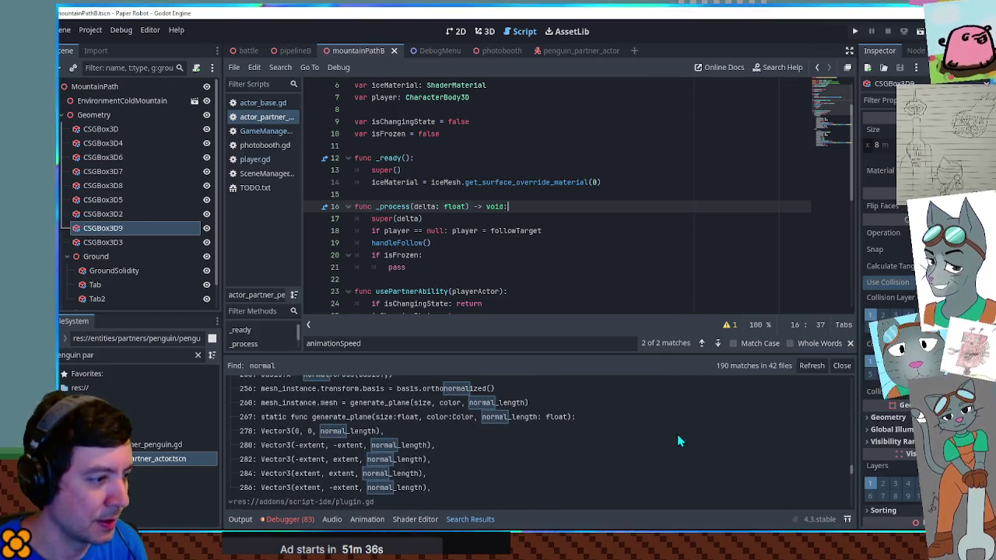
scroll(677, 442, "up", 3)
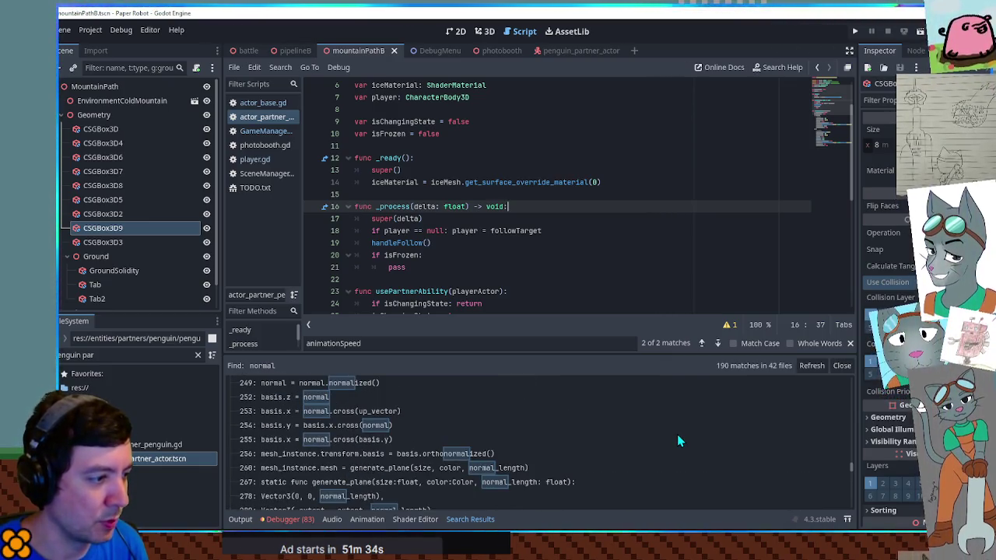
scroll(679, 441, "up", 3)
scroll(677, 437, "up", 4)
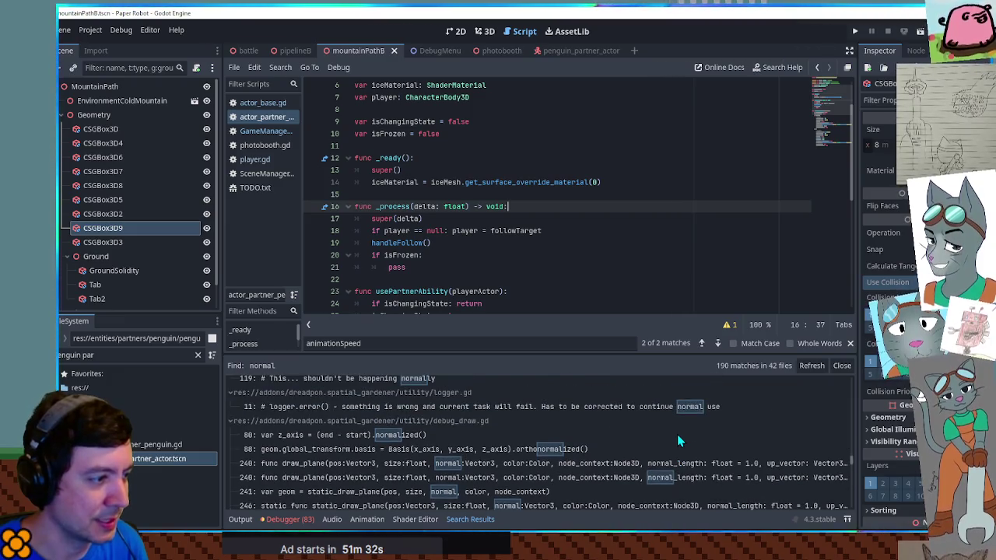
scroll(677, 437, "down", 5)
scroll(677, 442, "down", 3)
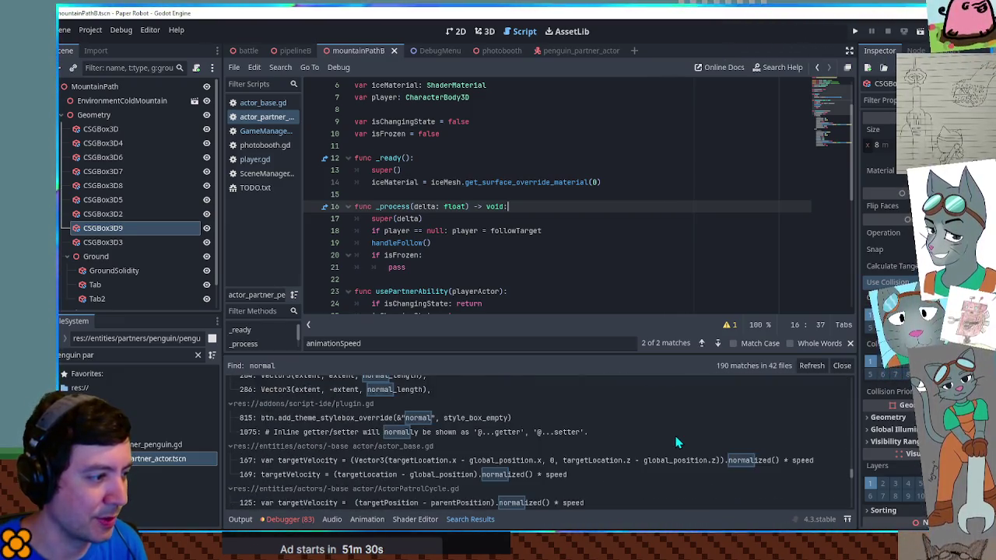
scroll(675, 442, "down", 3)
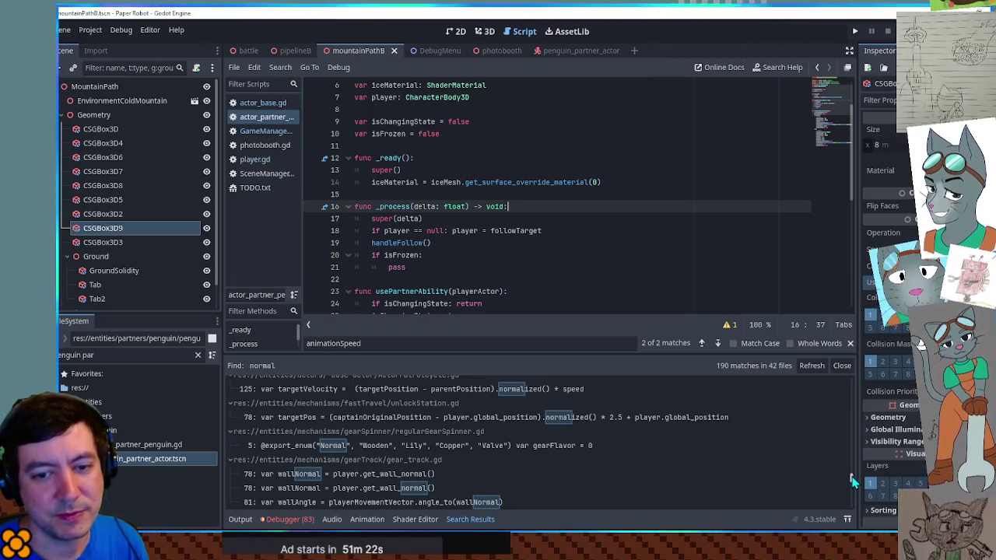
scroll(600, 457, "down", 15)
scroll(599, 462, "down", 10)
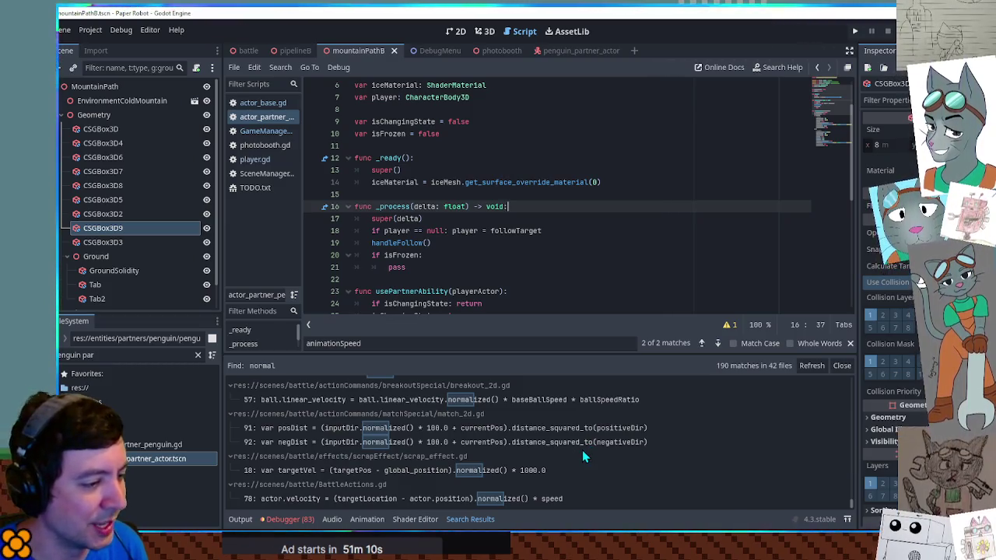
scroll(582, 451, "up", 1)
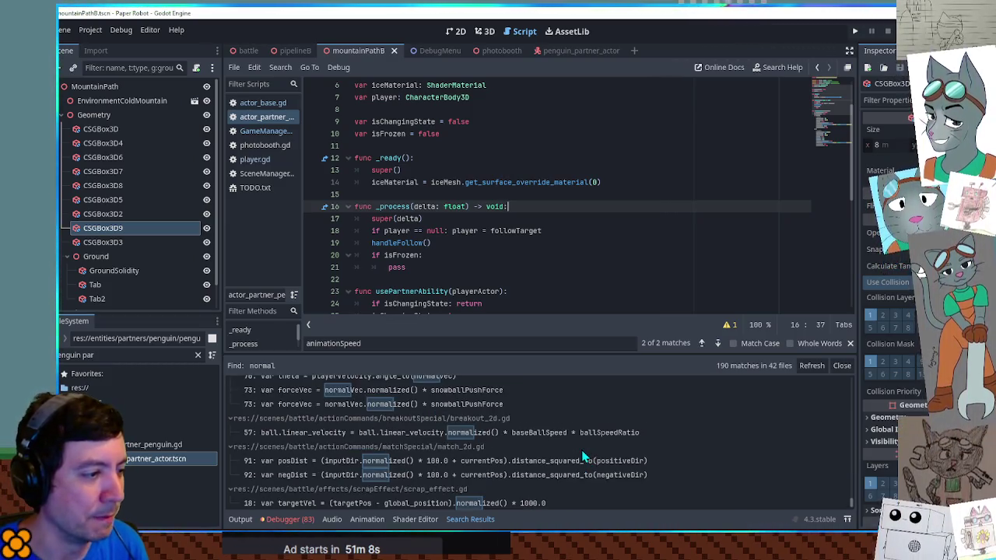
scroll(584, 457, "up", 4)
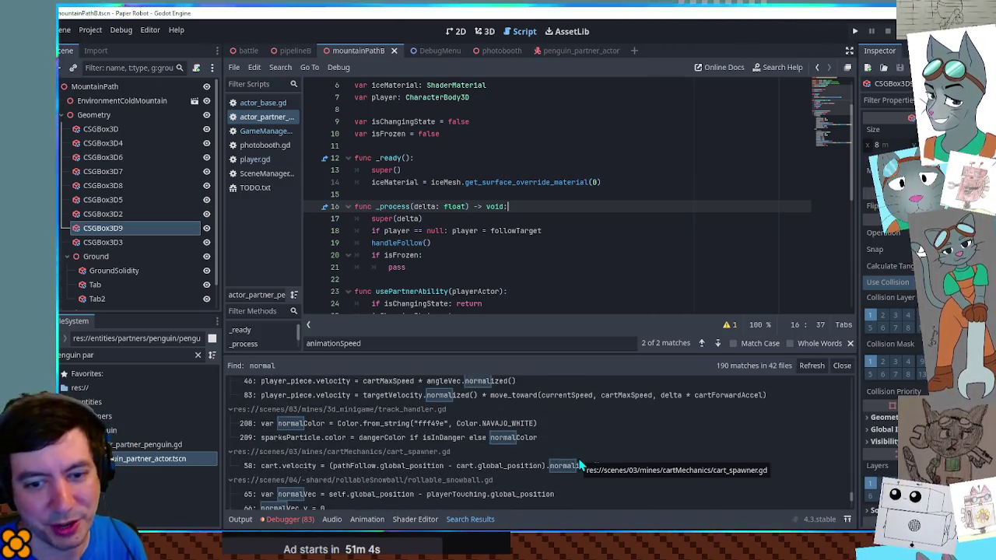
scroll(579, 465, "up", 1)
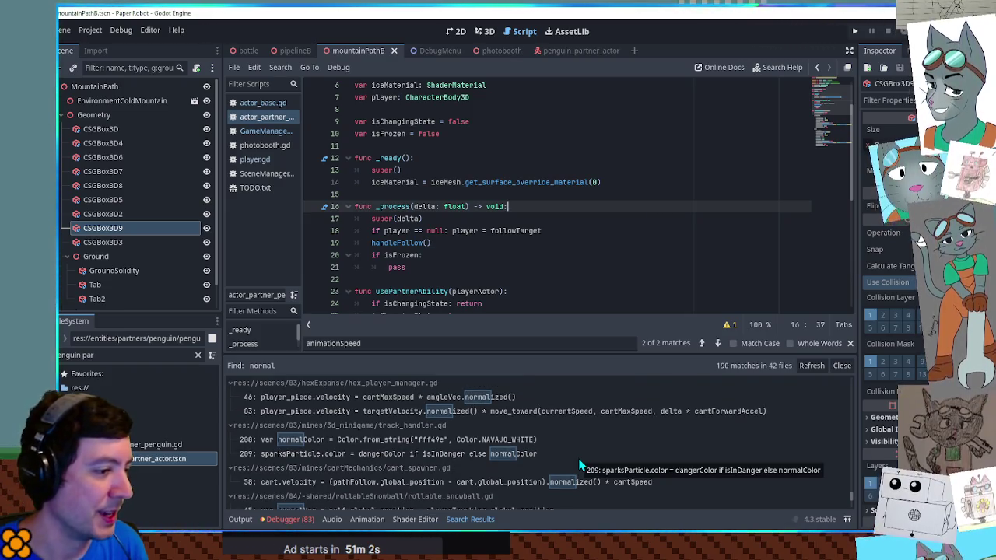
scroll(580, 466, "up", 1)
scroll(579, 466, "up", 6)
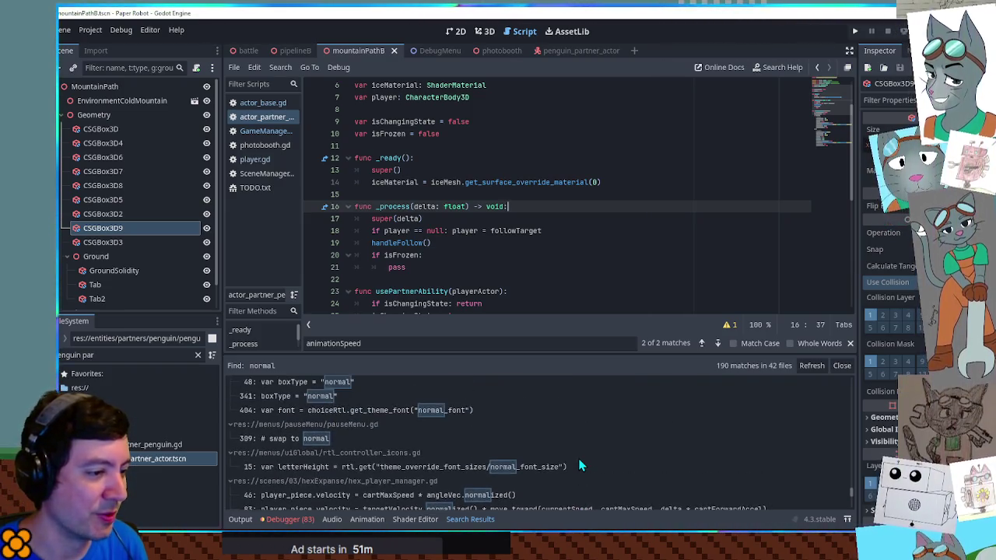
scroll(580, 466, "up", 1)
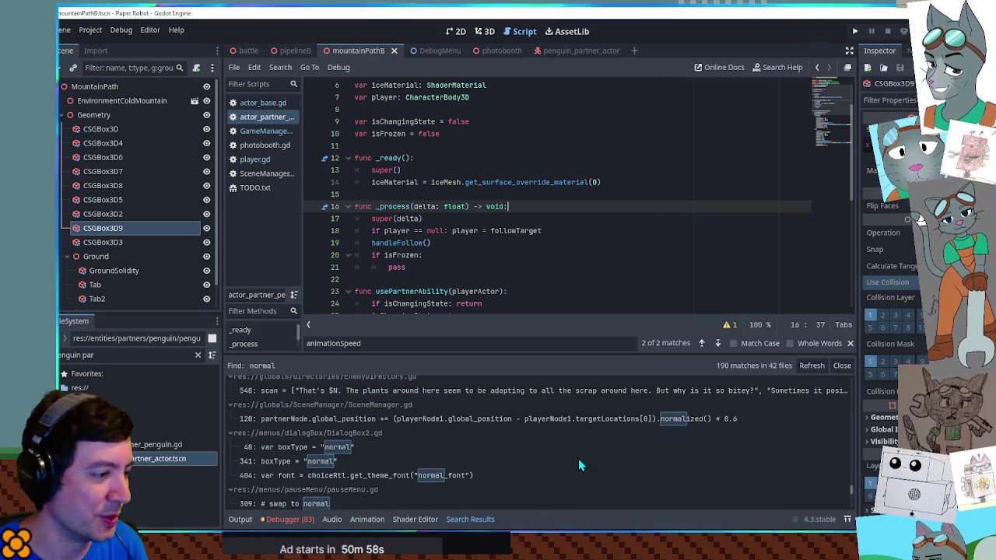
scroll(580, 466, "up", 1)
scroll(578, 458, "up", 1)
scroll(578, 458, "up", 3)
scroll(578, 459, "up", 1)
scroll(579, 458, "up", 1)
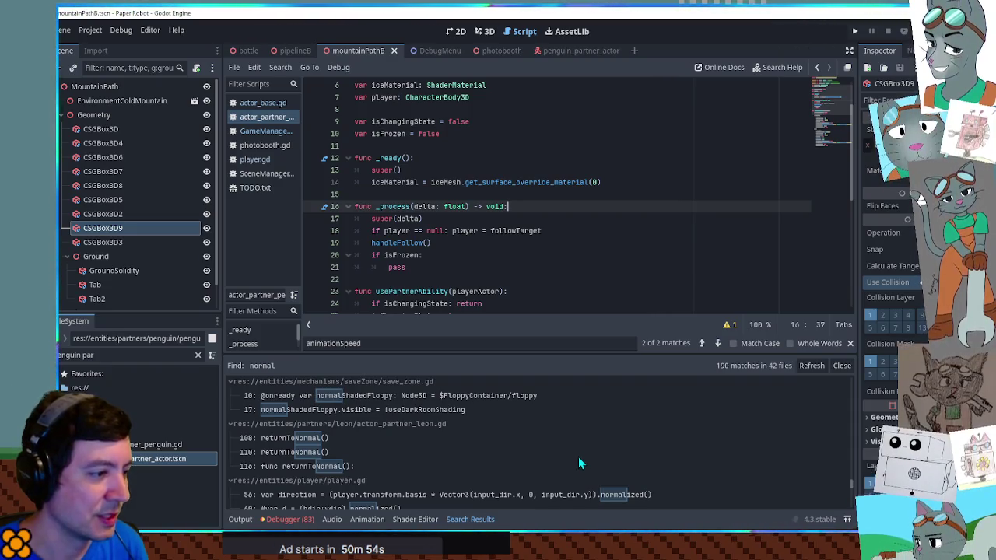
scroll(578, 457, "up", 3)
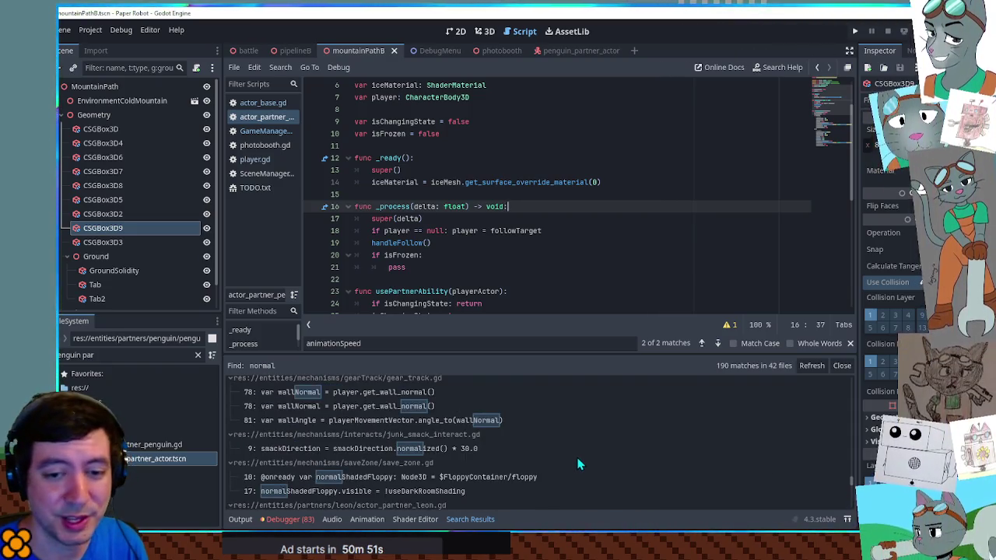
scroll(578, 464, "up", 1)
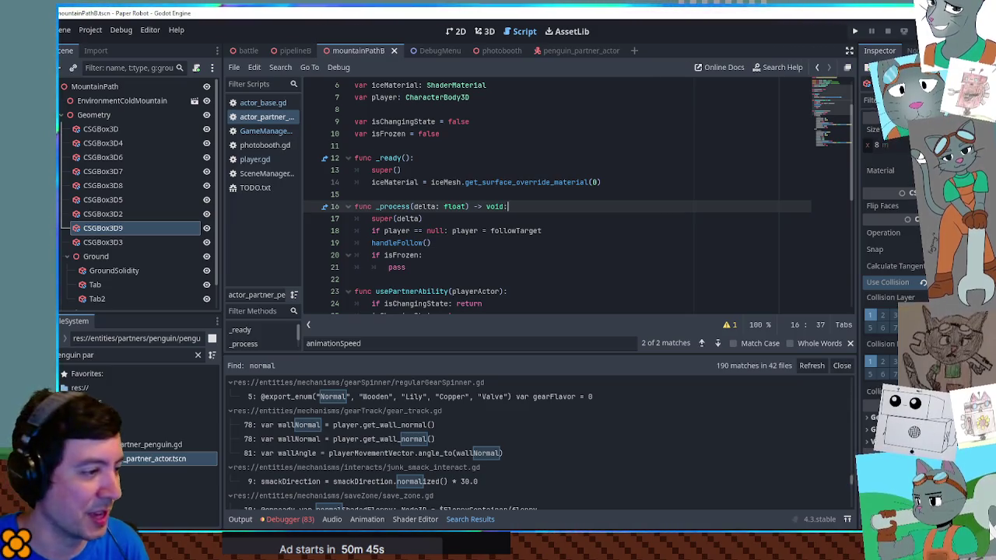
left_click(413, 439)
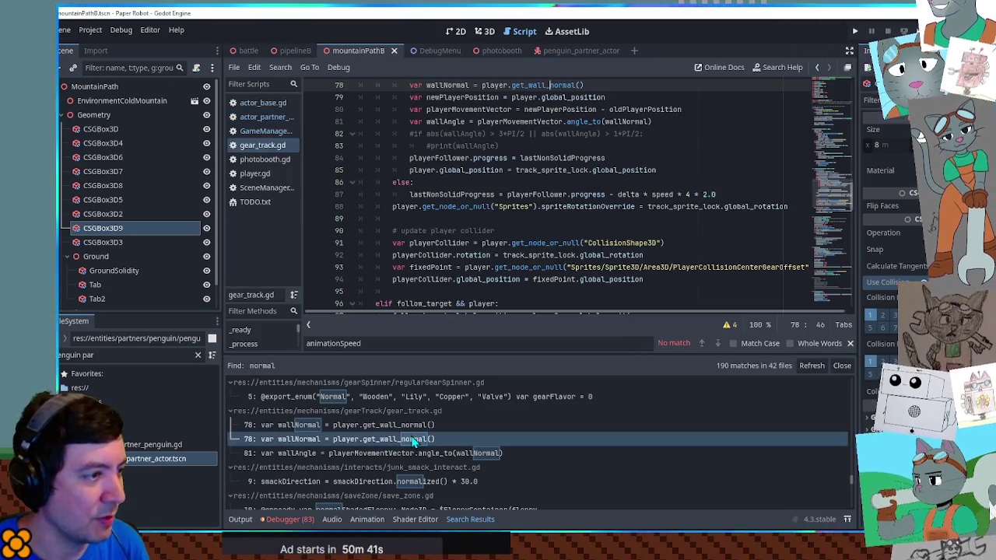
Step: Inspect player and get_wall_normal in gear_track.gd, then return to the partner actor script
scroll(580, 179, "up", 1)
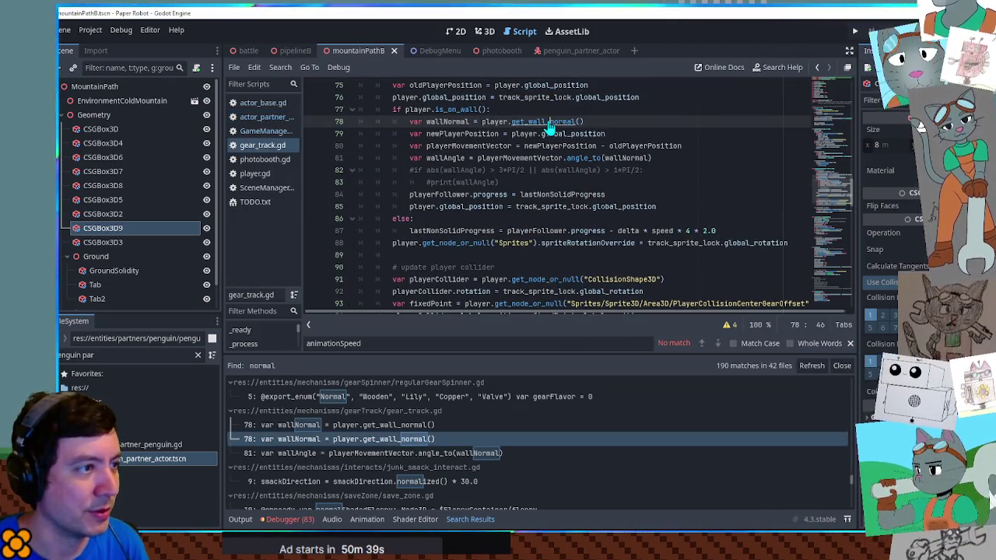
scroll(483, 234, "up", 4)
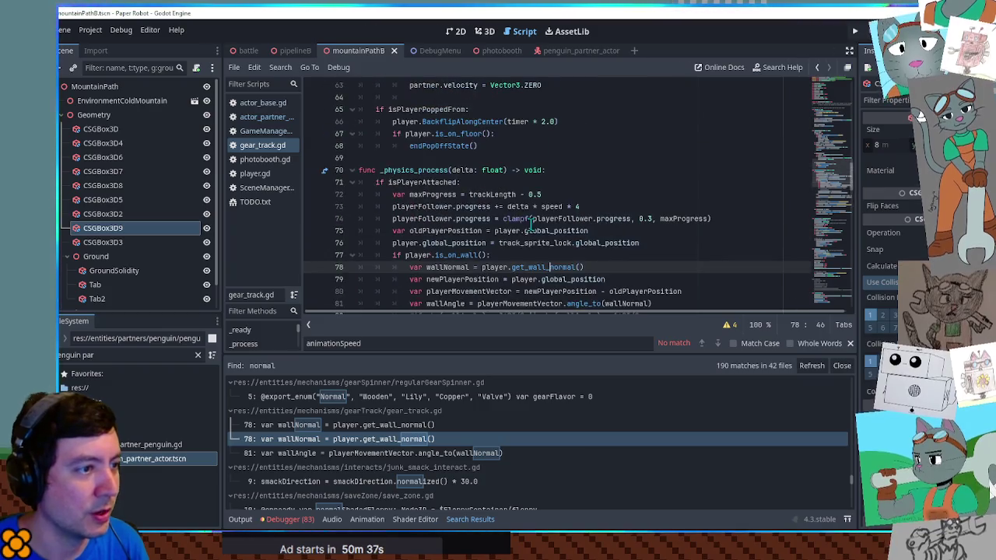
double_click(419, 255)
double_click(543, 267)
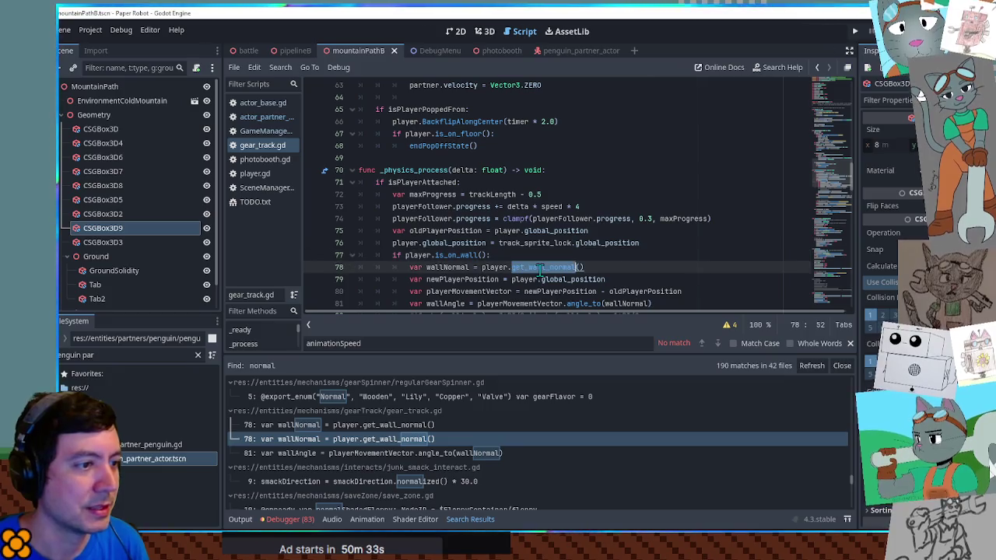
left_click(254, 117)
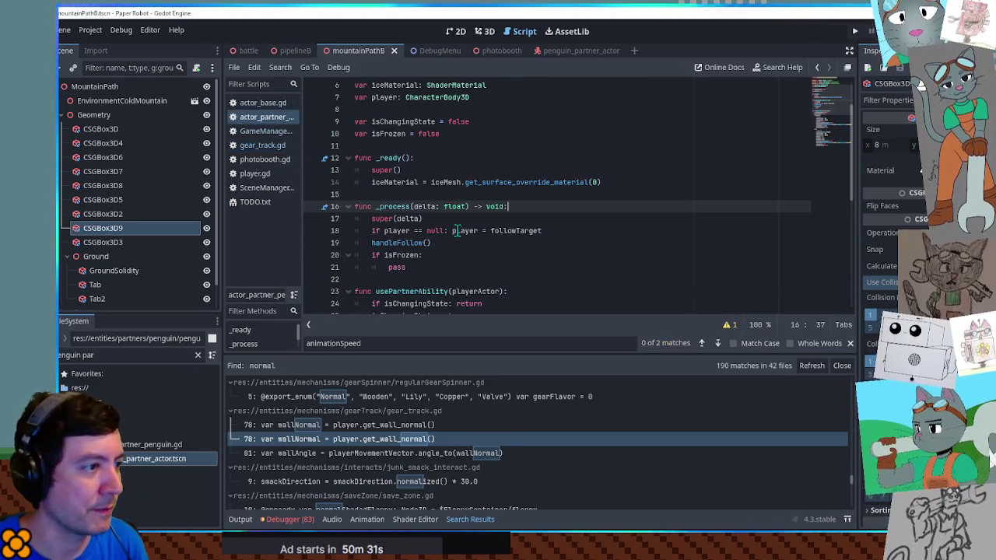
Step: Above pass in the isFrozen branch, add 'var test = get_floor_normal()' via autocomplete
left_click(420, 267)
double_click(420, 267)
key("Up")
key("End")
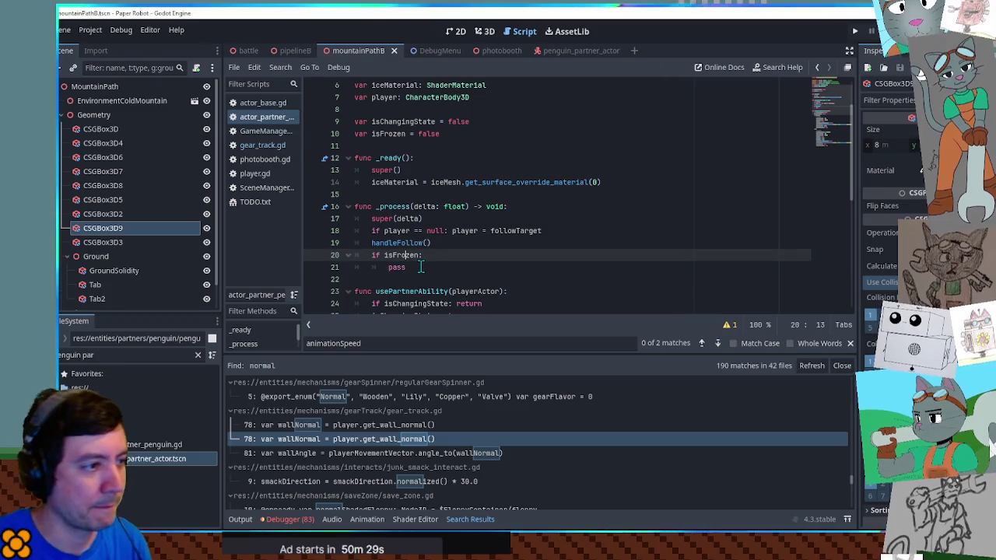
key("Return")
type("var test = get_f")
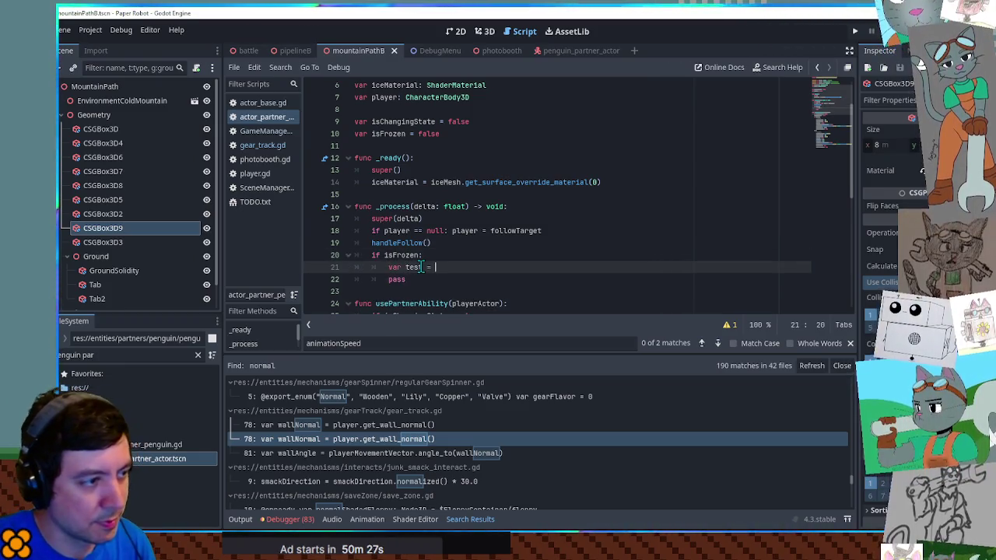
key("Down")
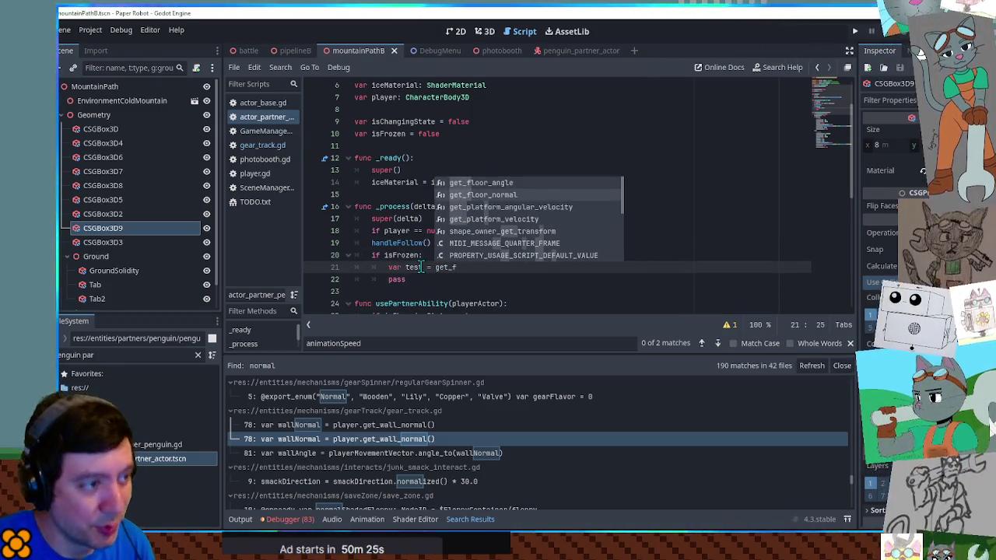
key("Return")
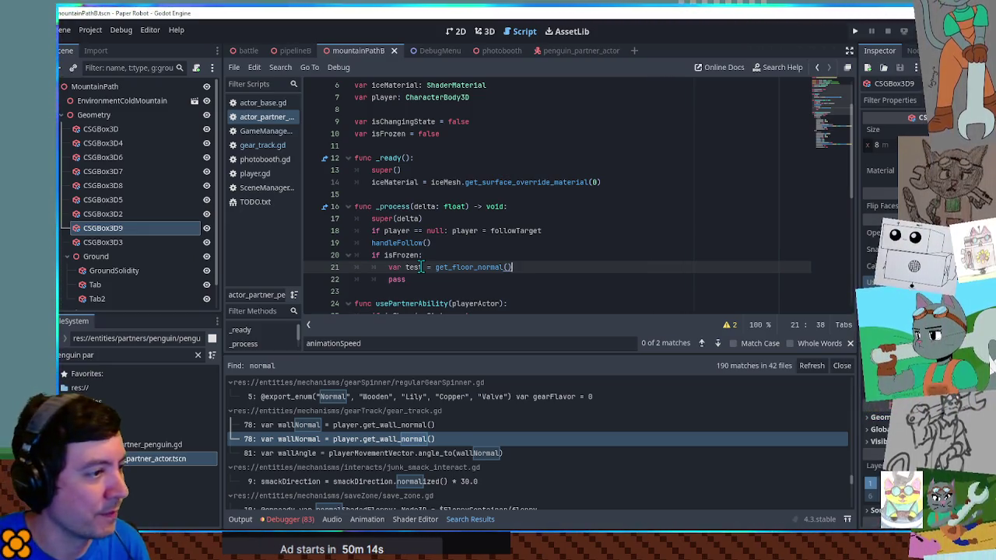
Step: Rename the variable from test to normal
key("Home")
key("ctrl+Right")
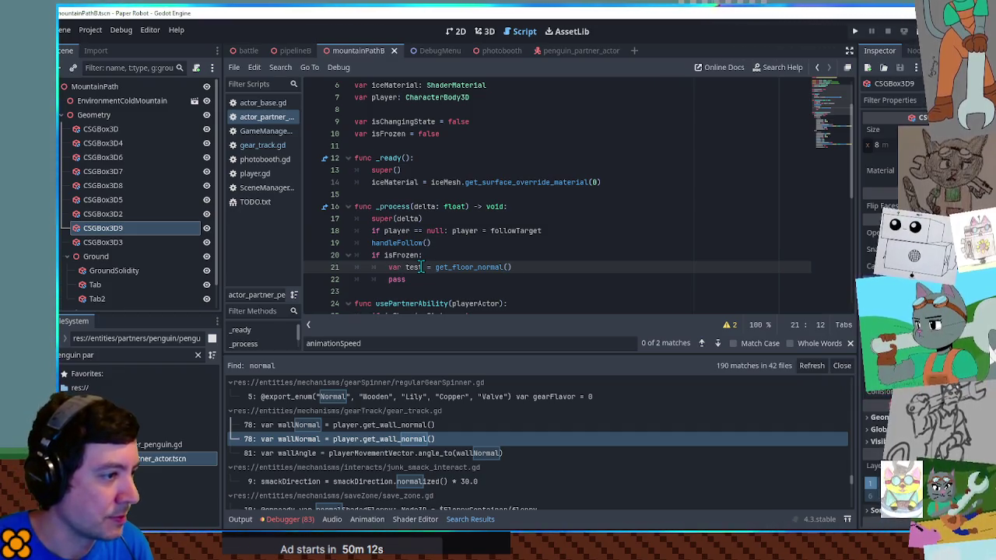
key("ctrl+Delete")
type("nor")
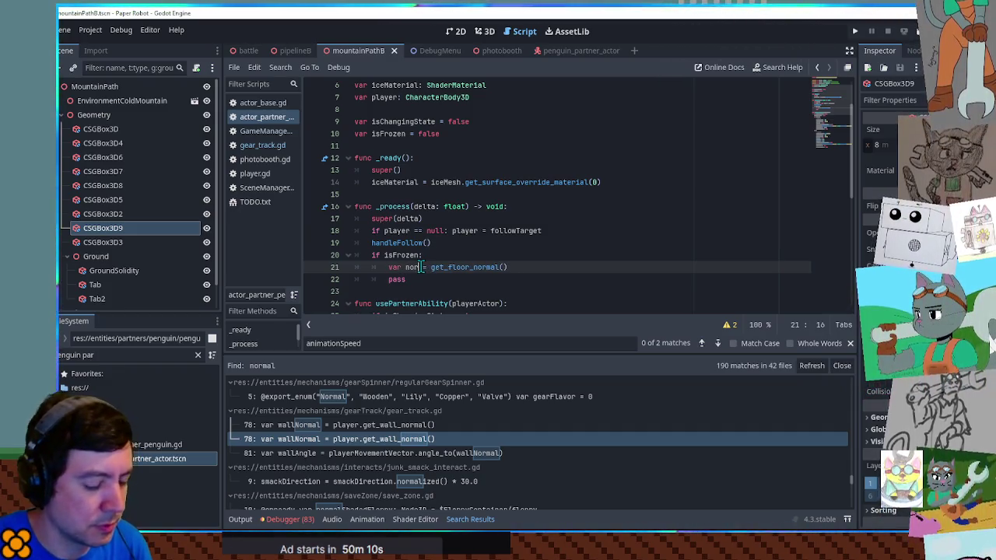
type("mal")
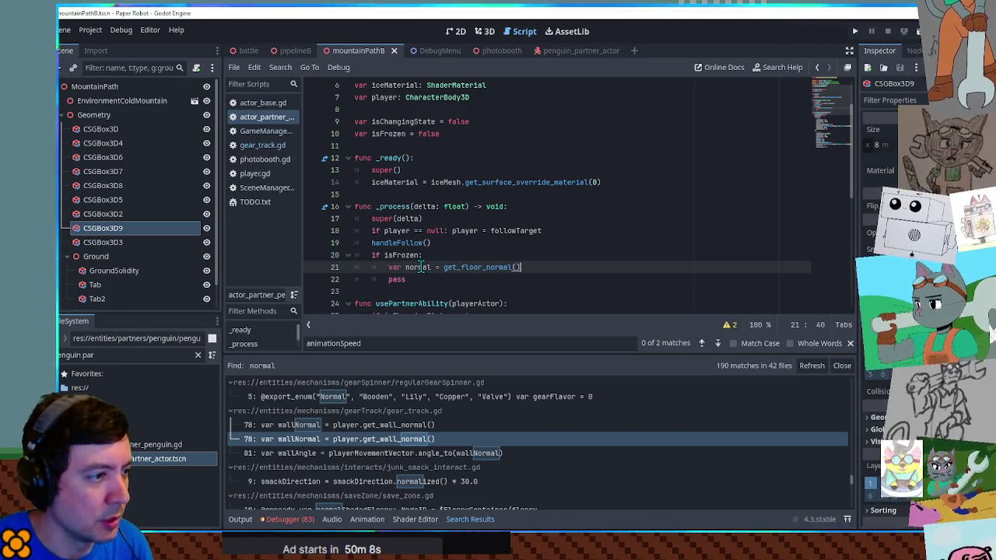
key("Down")
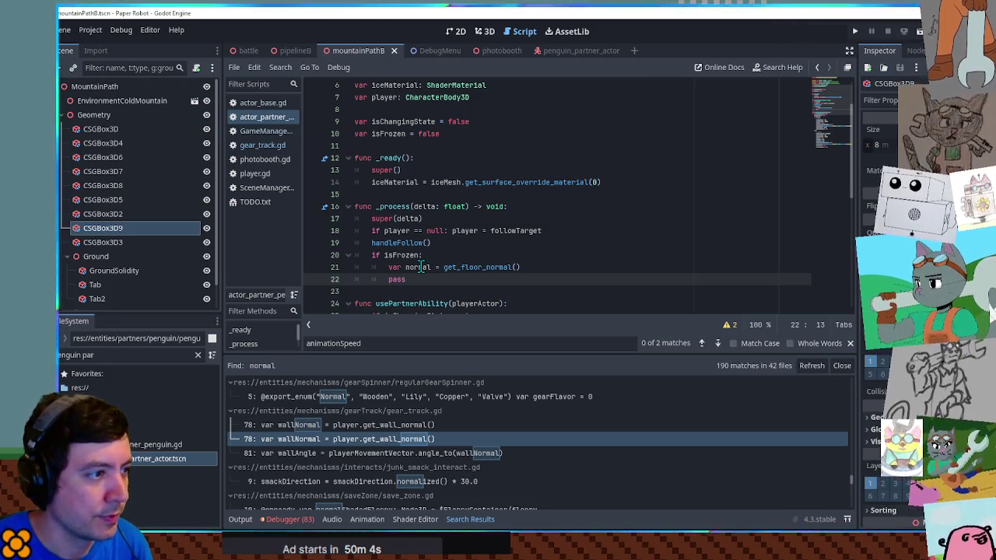
Step: Review super(delta) and the normal variable, then select pass on line 22
left_click(383, 219)
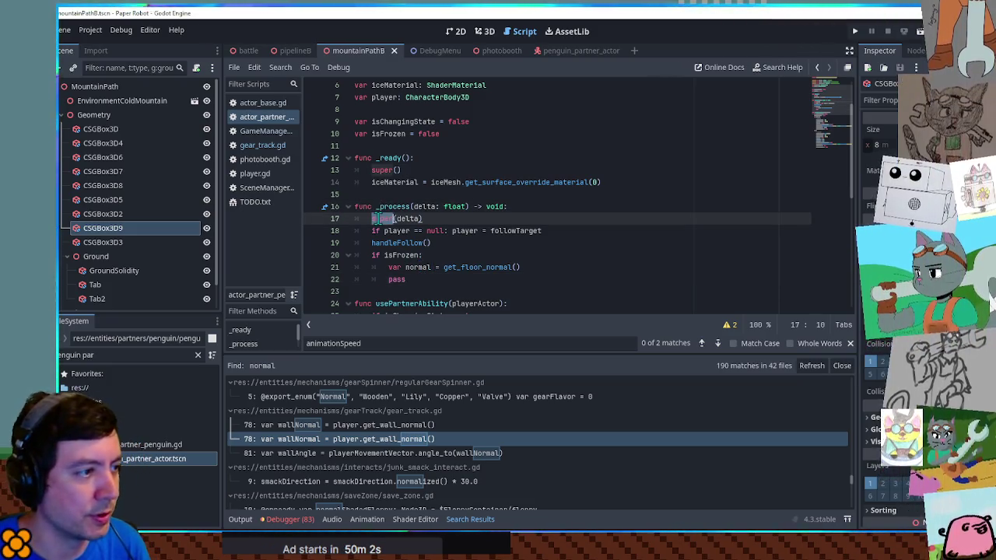
left_click_drag(372, 219, 424, 218)
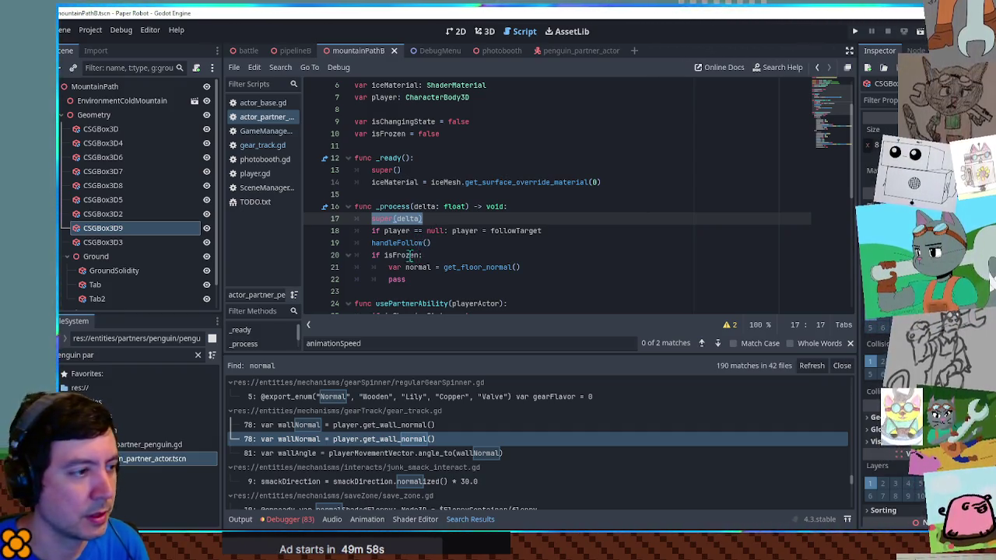
left_click(397, 279)
double_click(418, 267)
scroll(428, 268, "down", 3)
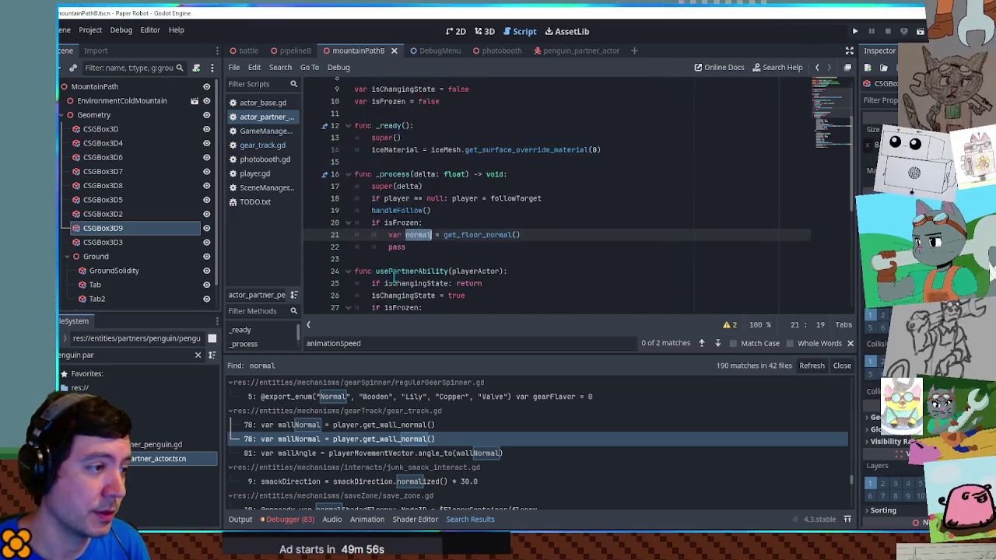
double_click(398, 170)
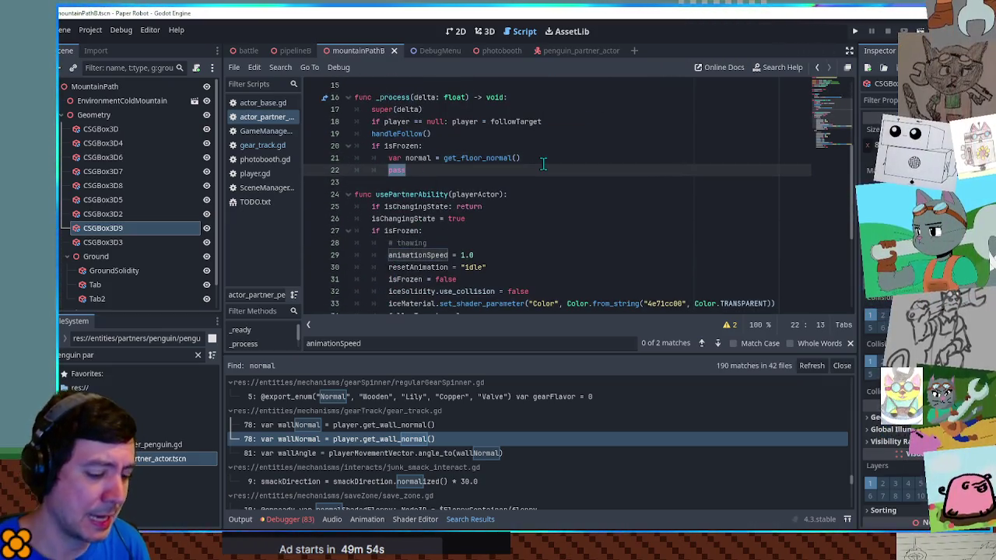
Step: Add 'var slantAngle = Vector3.UP.angle_to(normal)', checking the angle_to documentation
type("v")
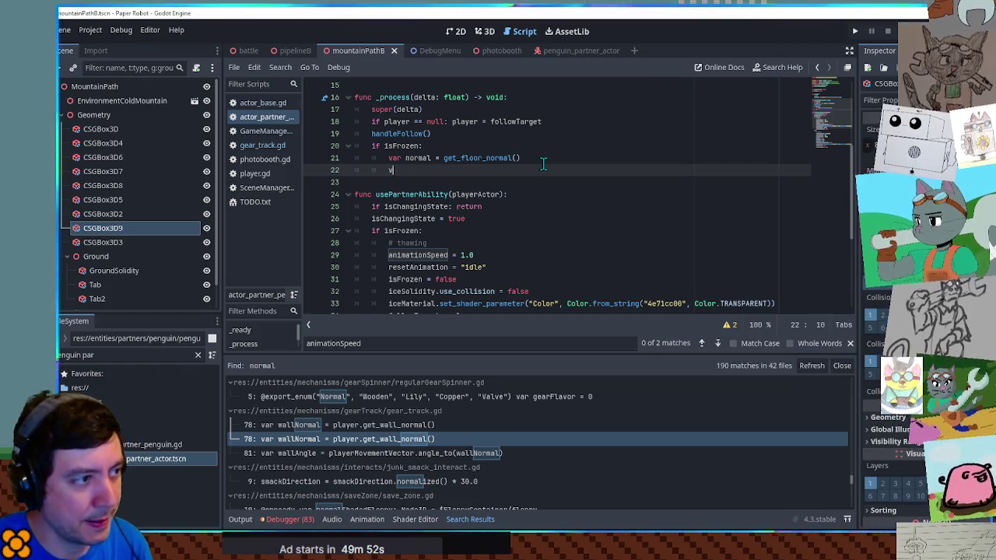
type("ar slantAngle =")
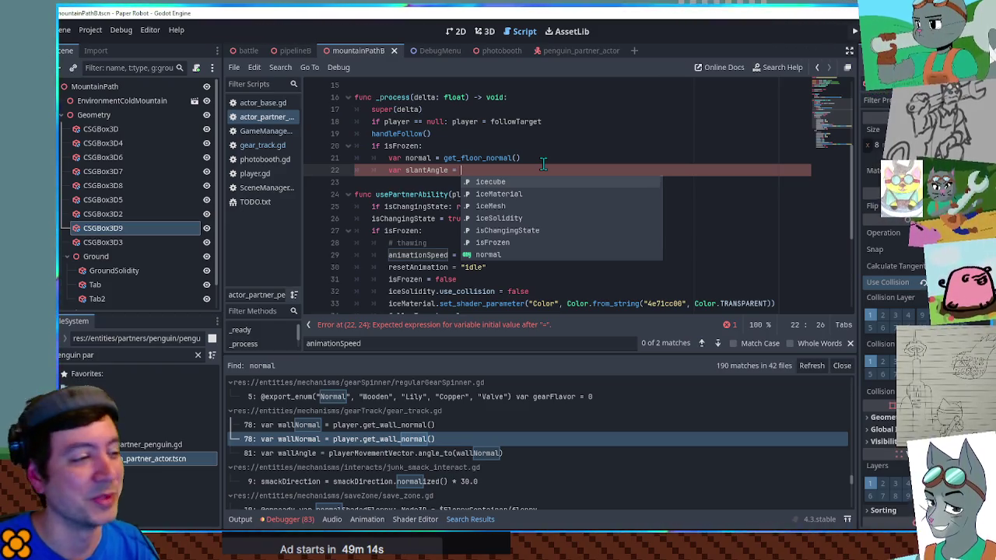
type("get_ang")
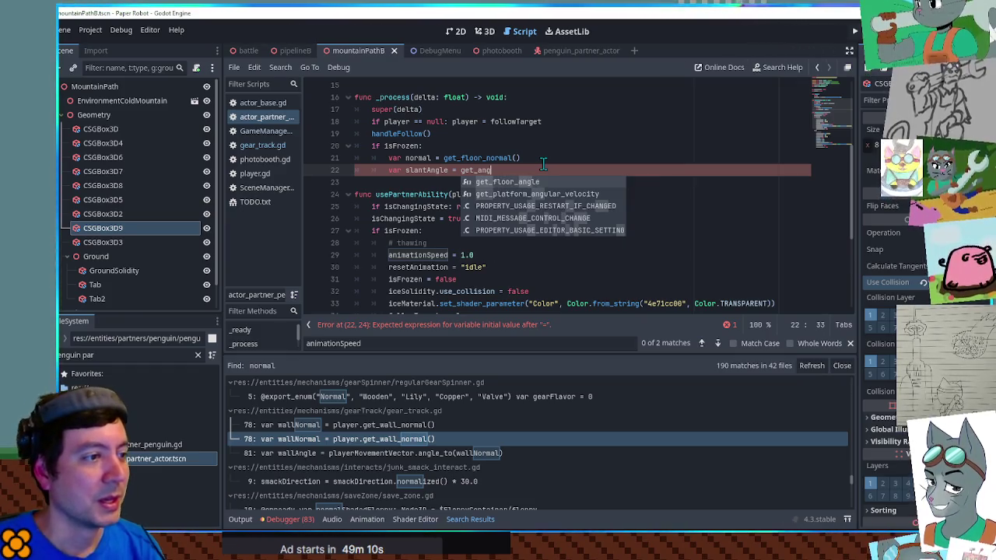
key("BackSpace")
key("BackSpace")
key("BackSpace")
type("Vector.")
key("BackSpace")
type("3.UP.")
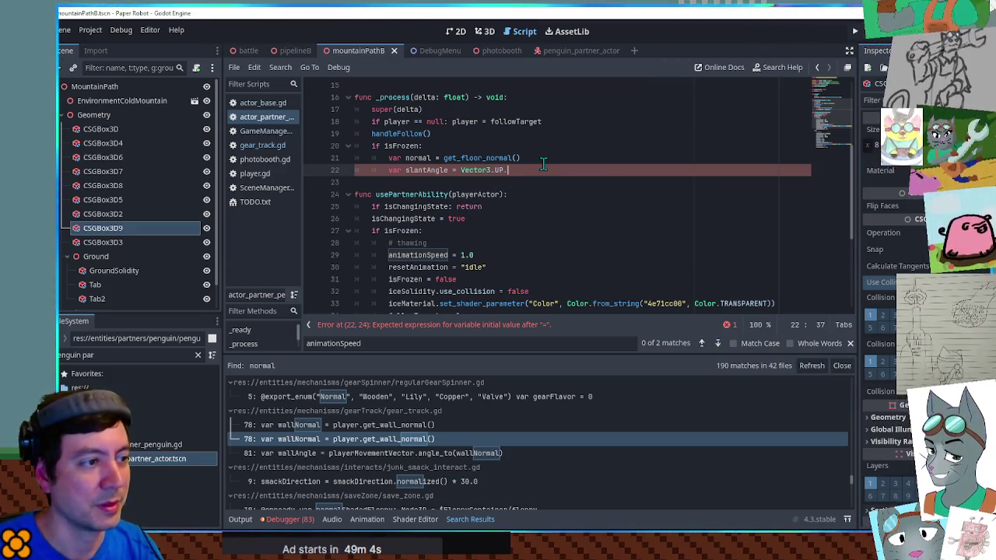
type("angle_to(")
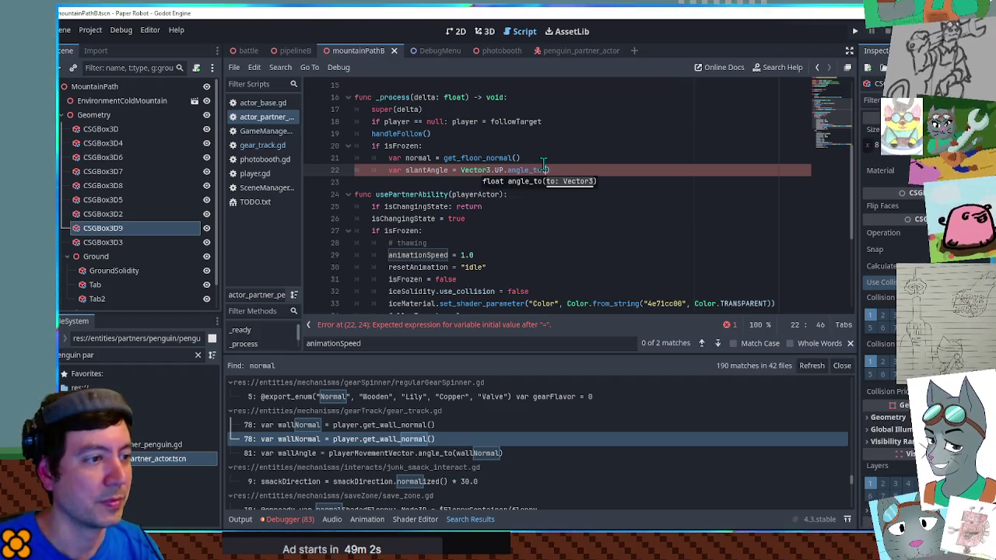
type("normal")
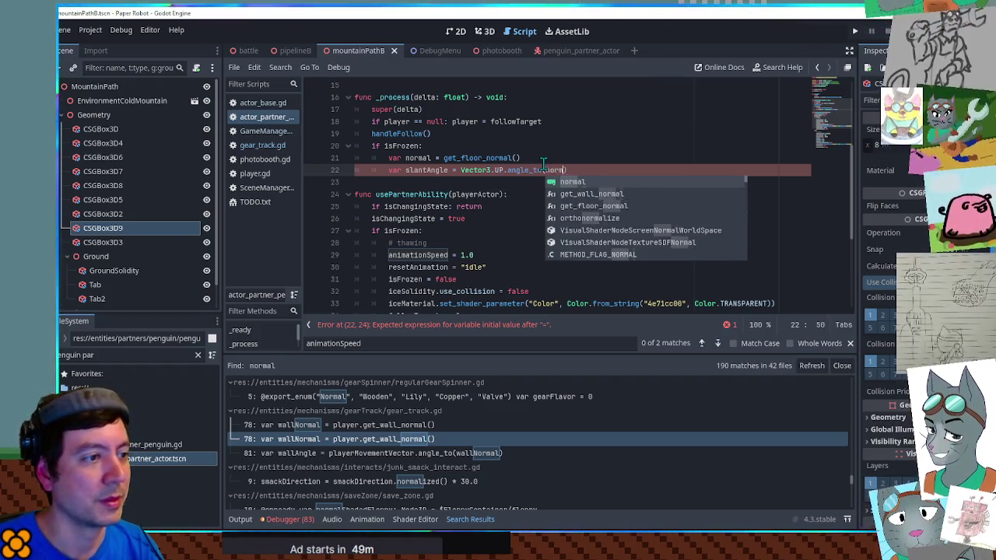
left_click(545, 159)
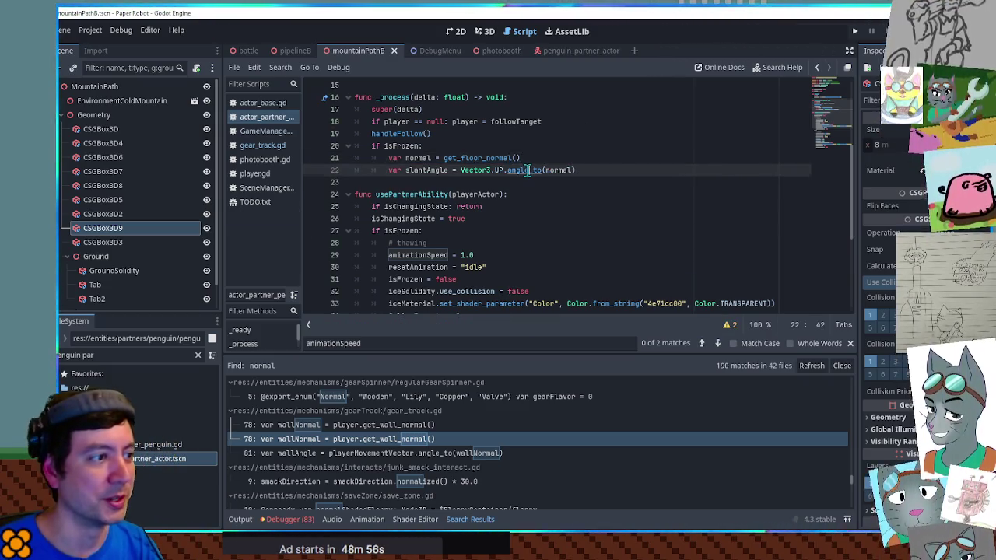
left_click(527, 170, "ctrl")
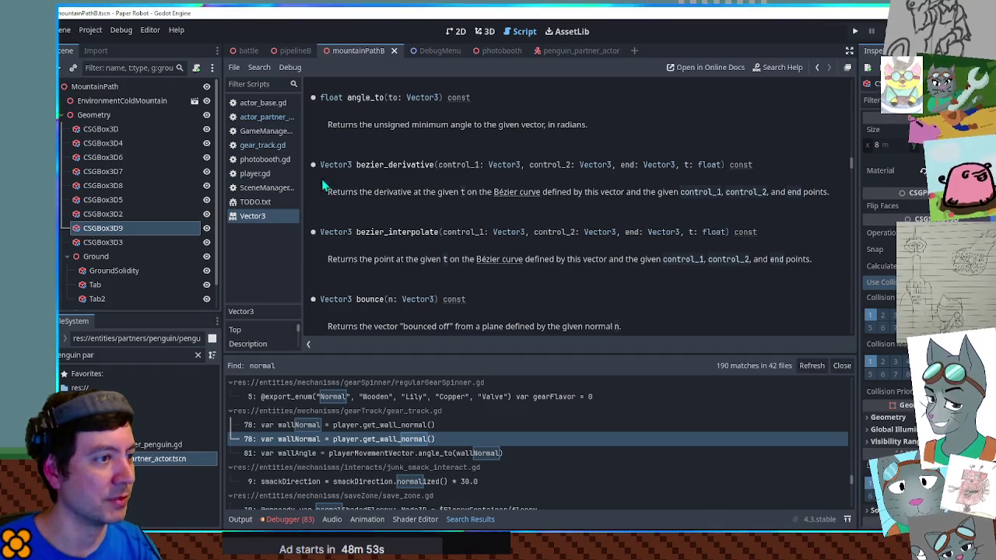
middle_click(260, 218)
left_click(614, 170)
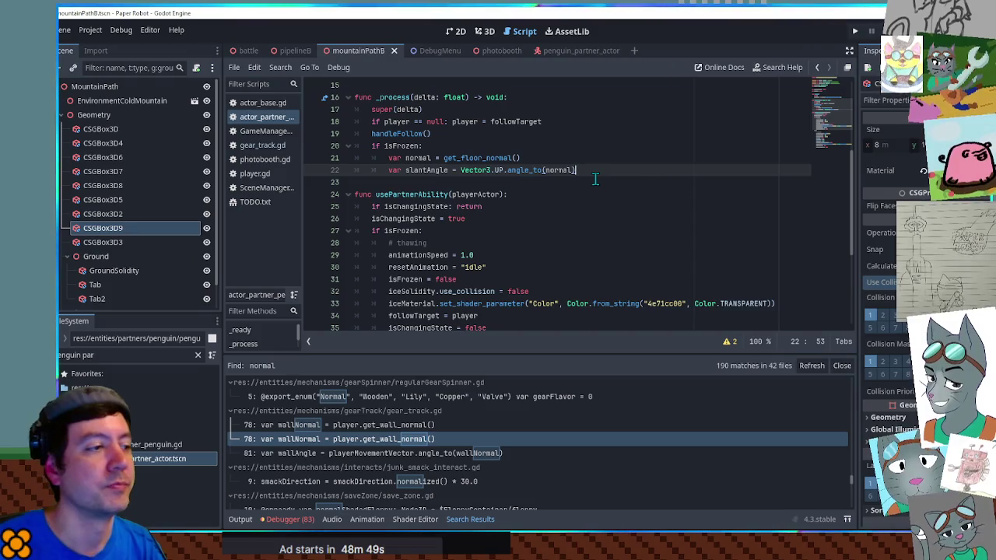
Step: Add 'if slantAngle >= deg_to_rad(15):' with an indented line beneath it
key("Return")
type("if ")
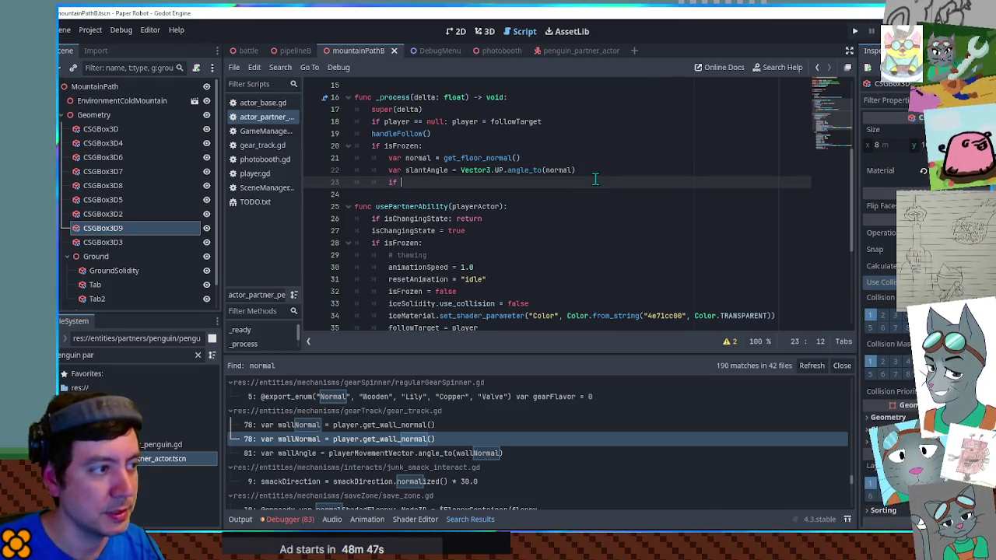
type("slantA")
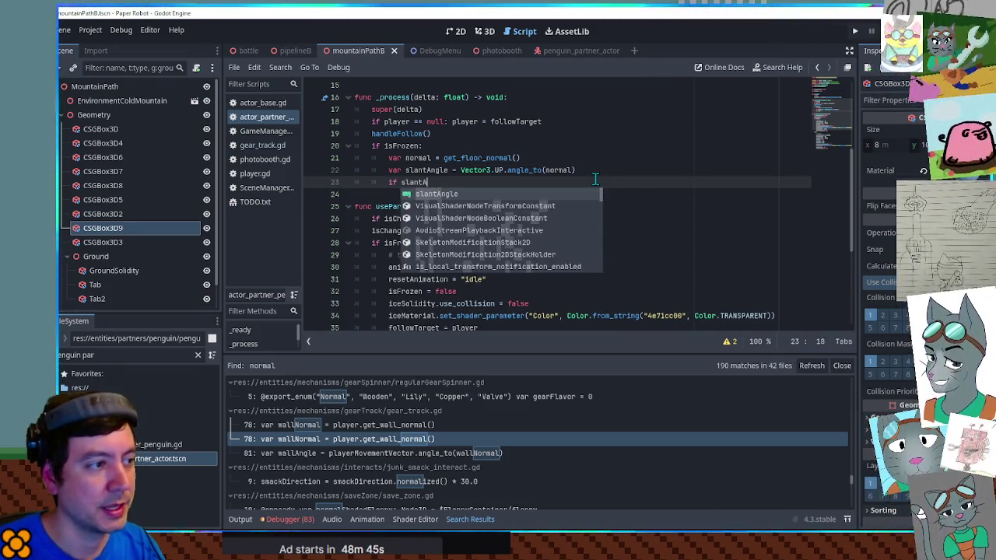
type("ngle > ")
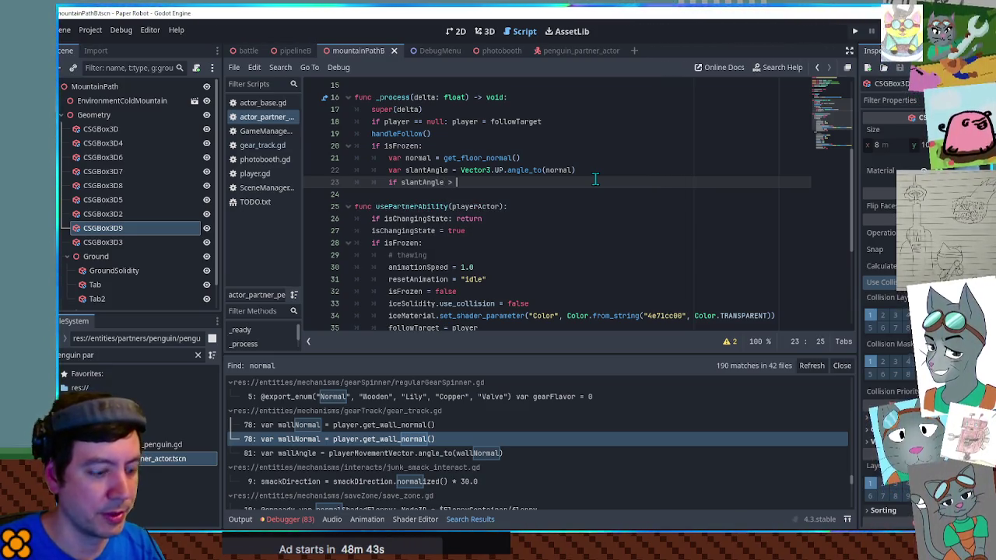
type("deg_to_")
key("Return")
type("1")
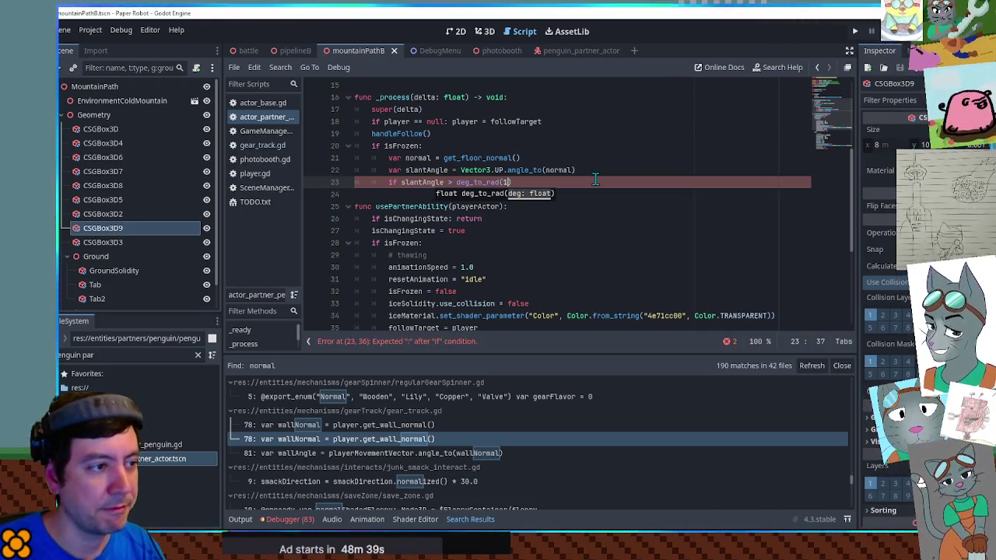
type("5")
key("ctrl+Left")
key("ctrl+Left")
key("ctrl+Left")
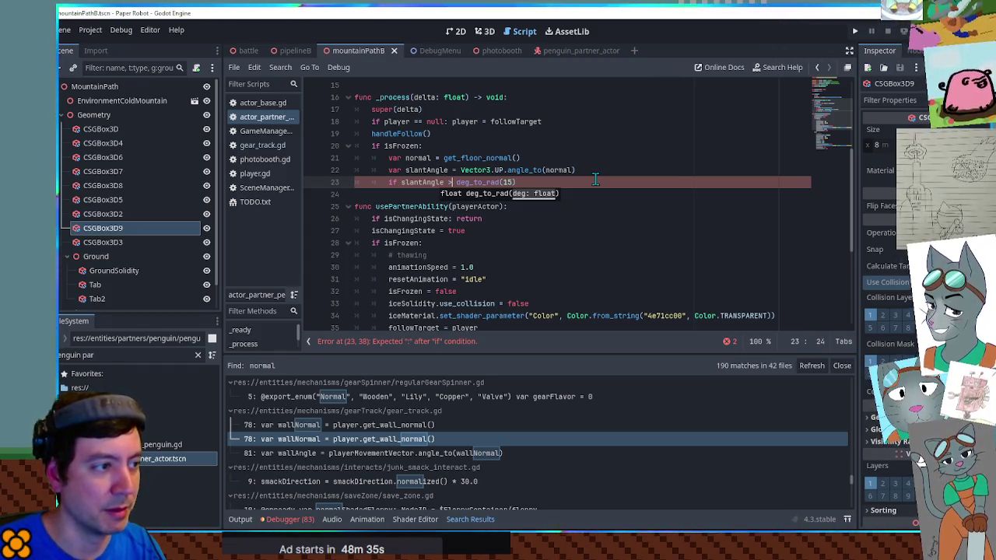
type("=")
key("End")
type(":")
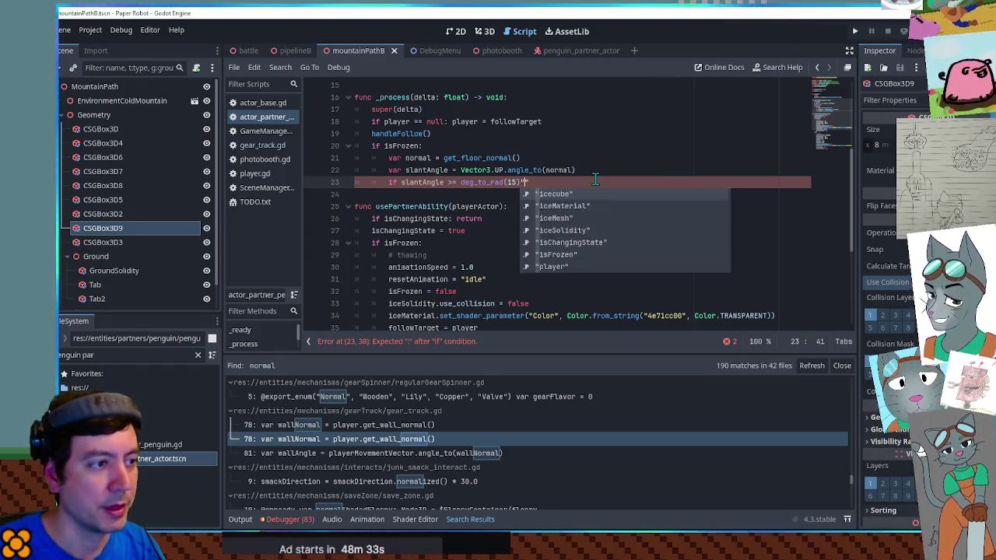
key("Return")
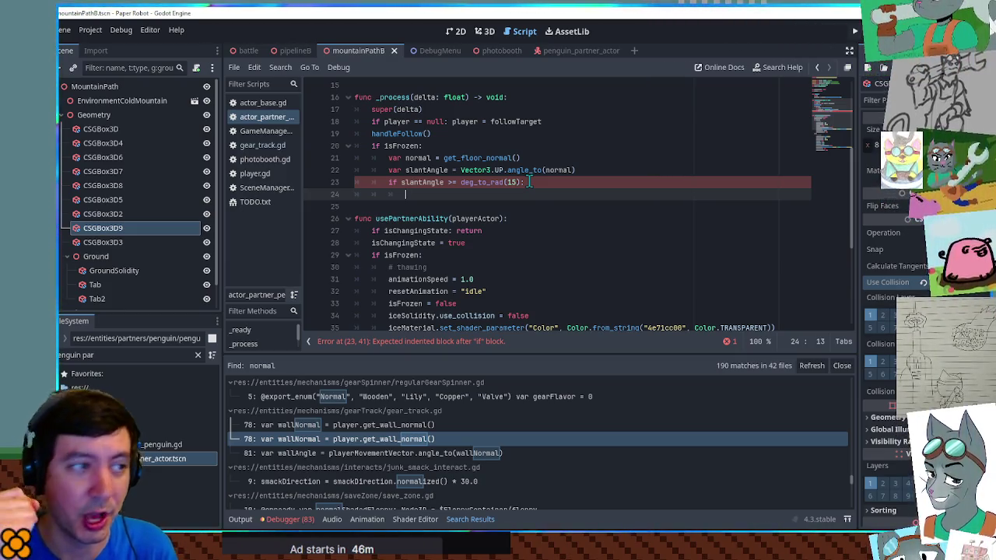
left_click(472, 158)
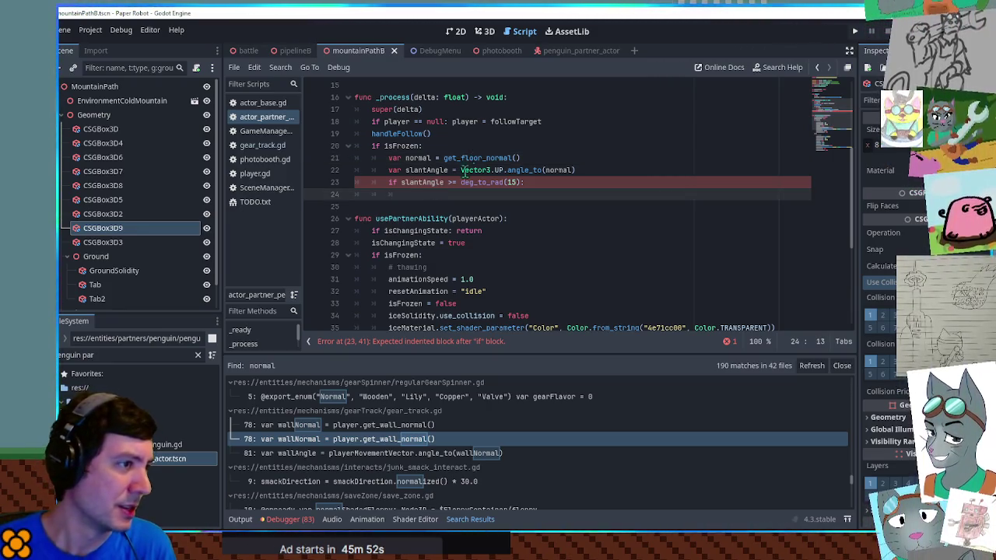
left_click(472, 158, "ctrl")
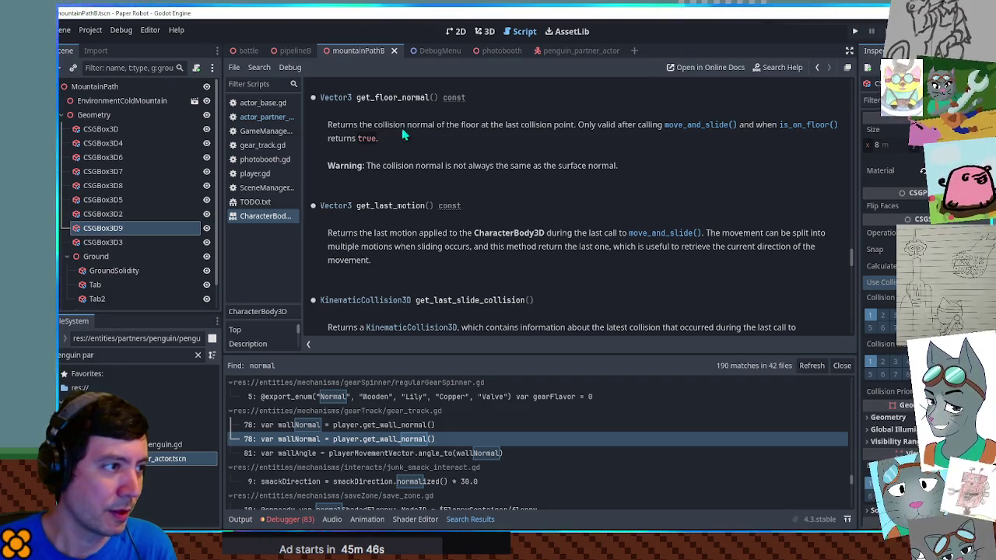
middle_click(271, 216)
left_click(425, 158)
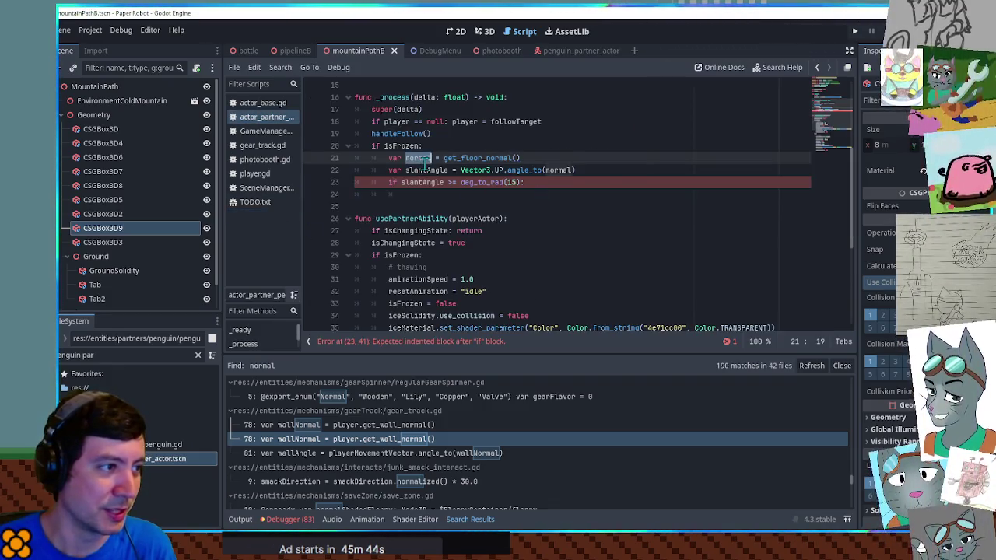
left_click(450, 195)
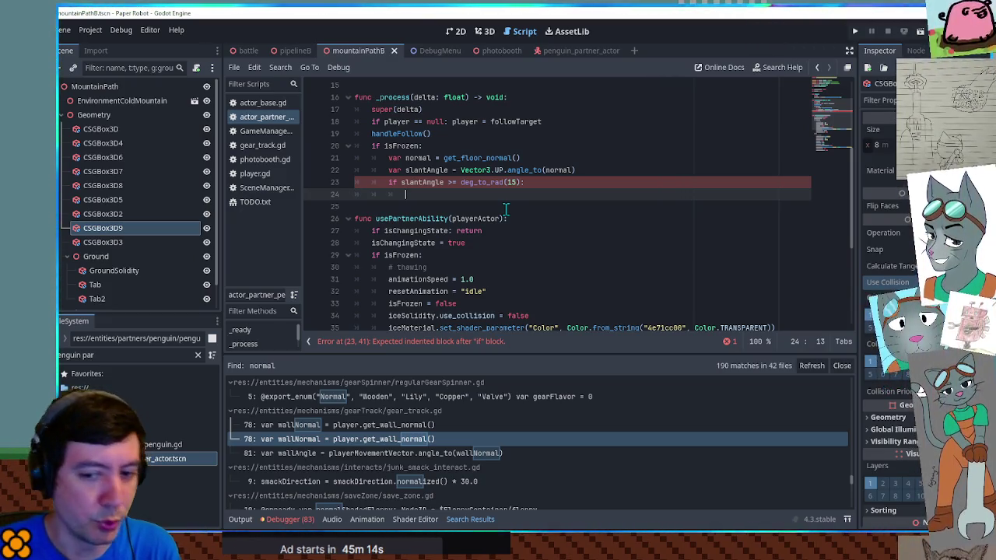
Step: In the slope branch, write 'velocity.x = move_toward(velocity.x, normal.x, delta)'
type("ivel")
key("Return")
type("velocity.")
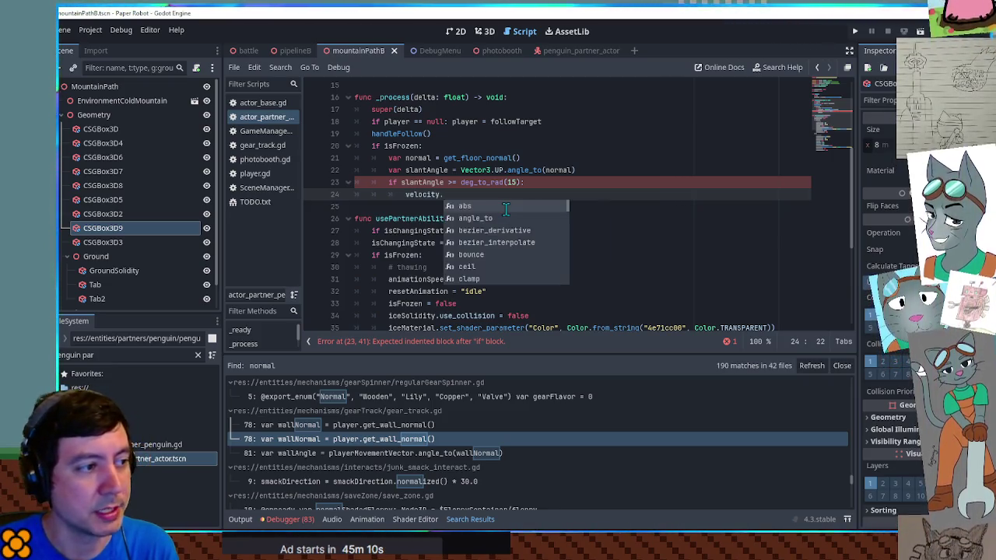
type("x = move")
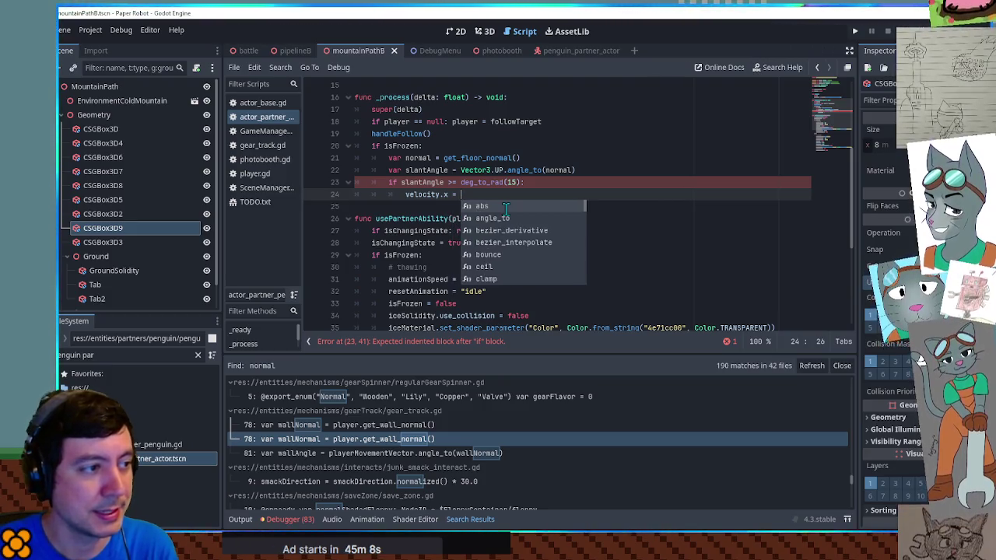
type("_to")
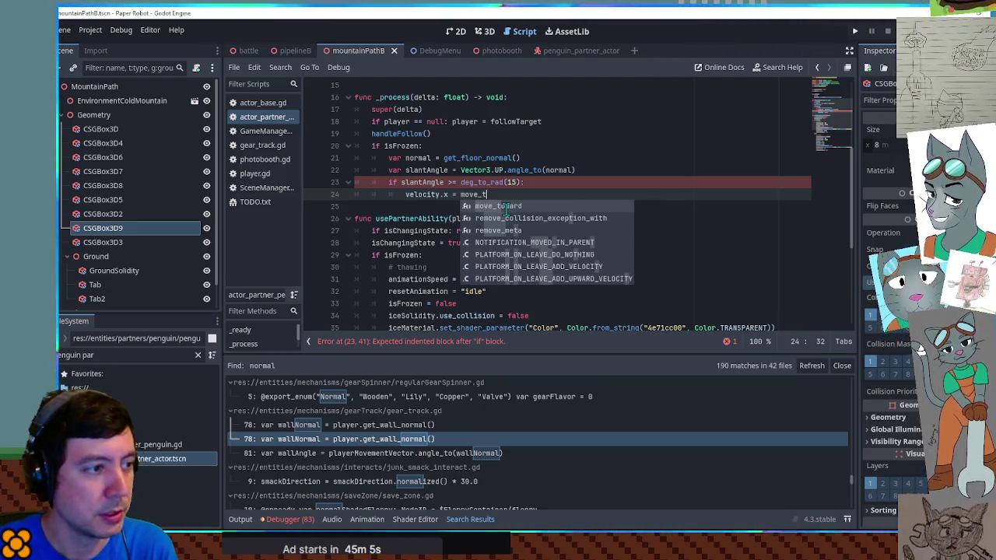
key("Return")
type("velocity.x, ")
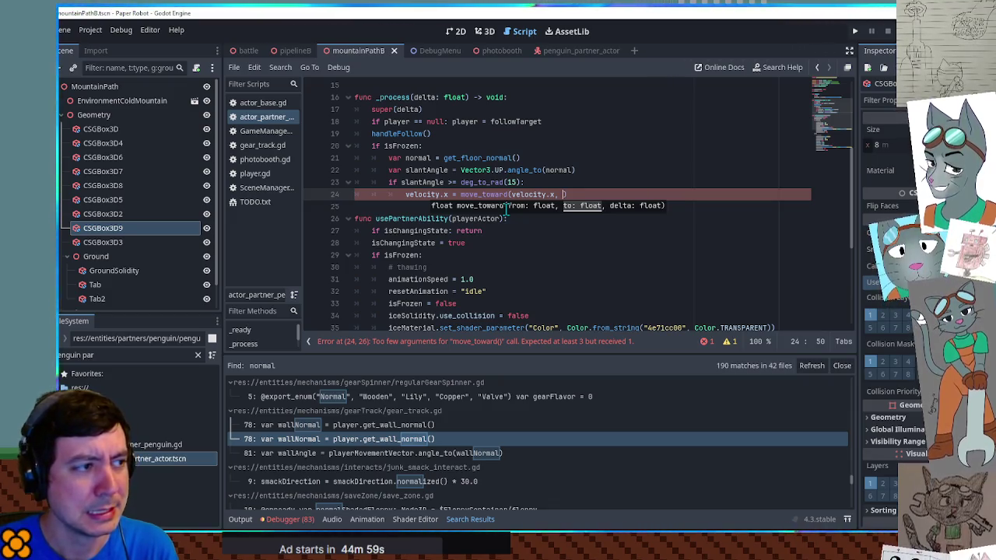
type("slant")
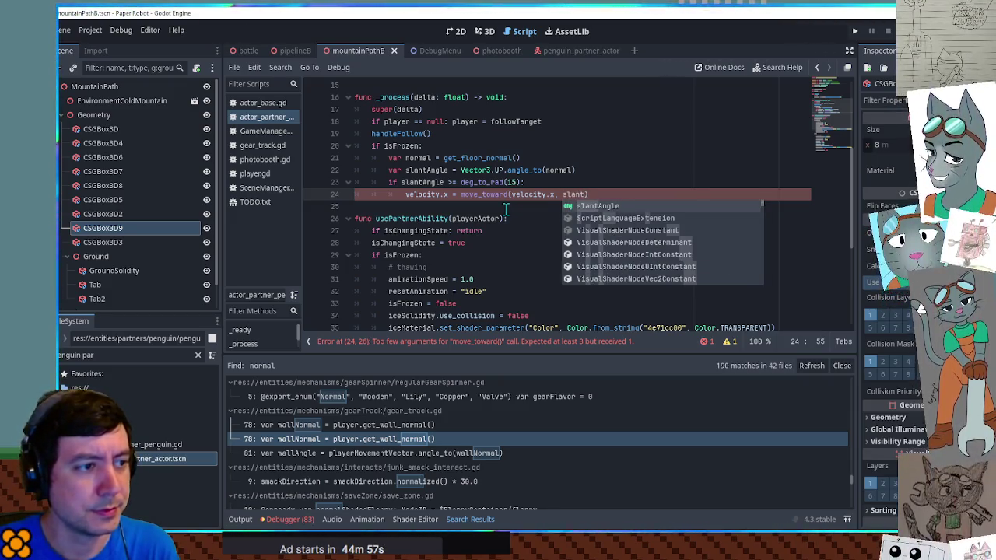
key("Return")
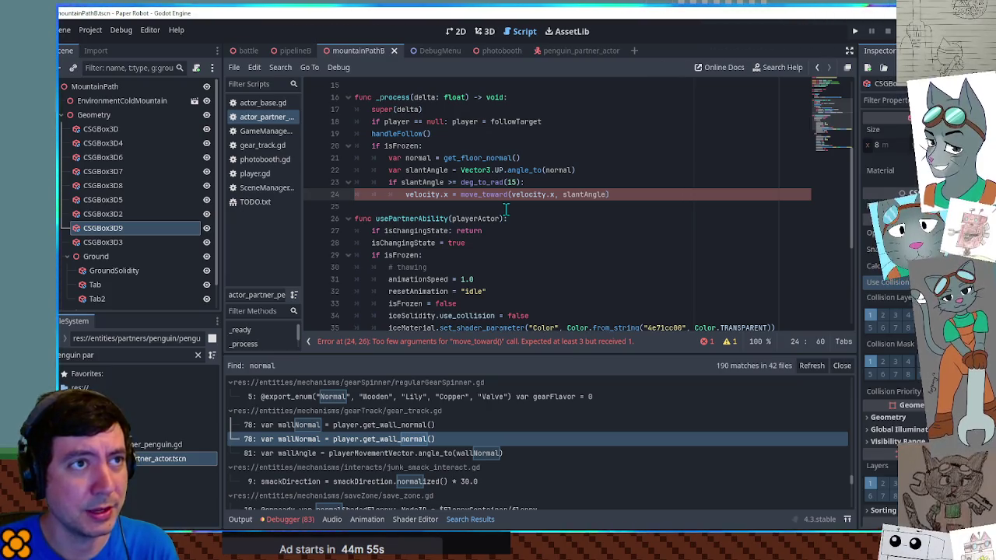
type(".x")
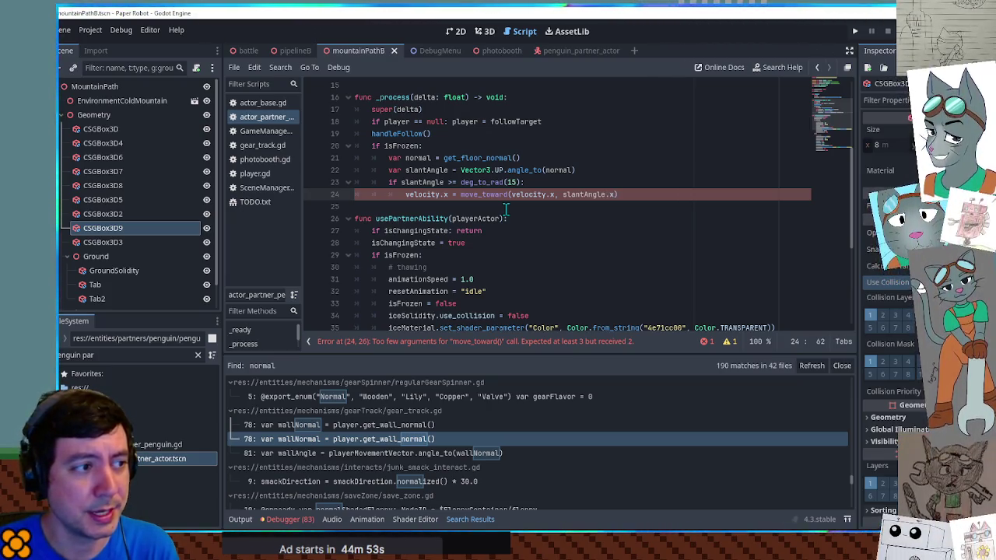
key("BackSpace")
key("BackSpace")
key("BackSpace")
type("normal.x")
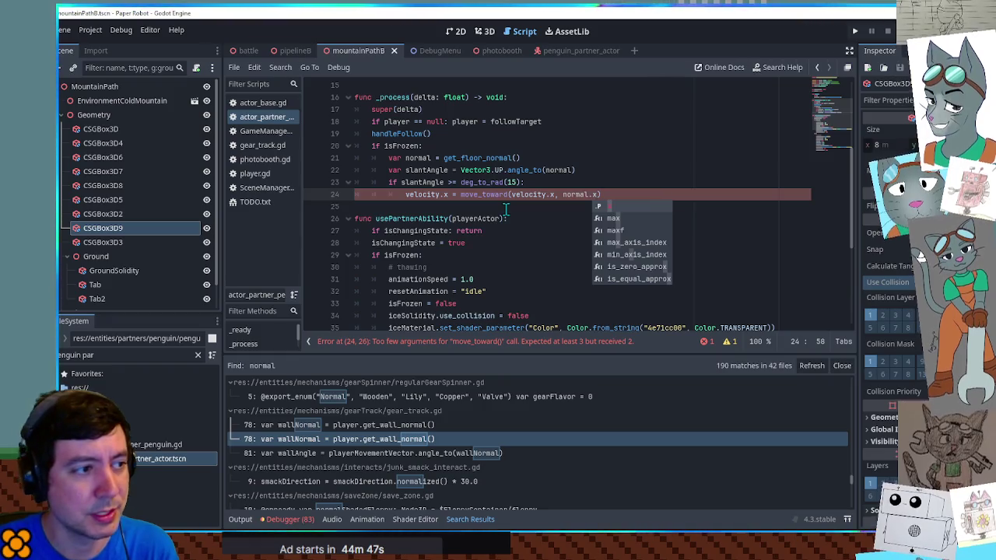
key("Escape")
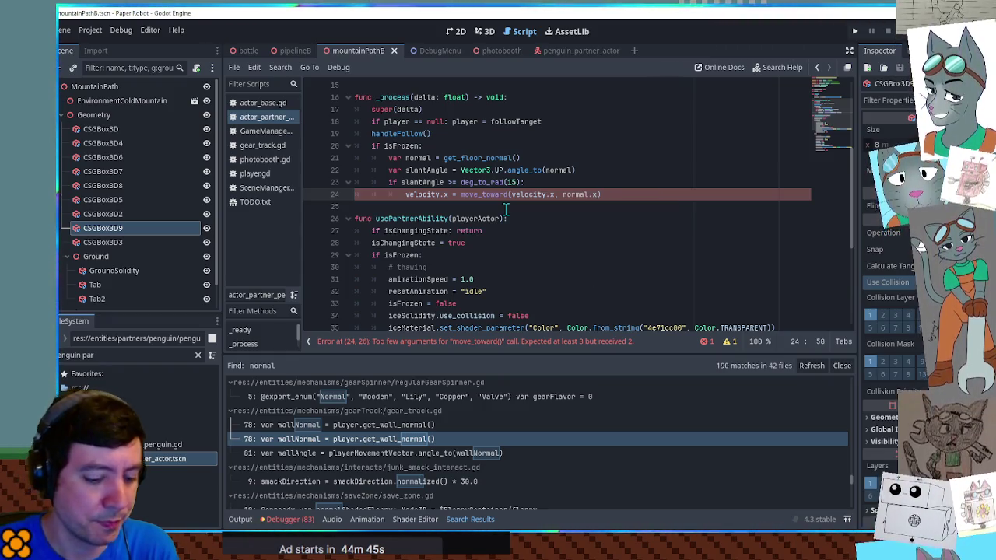
type(", delta")
key("Escape")
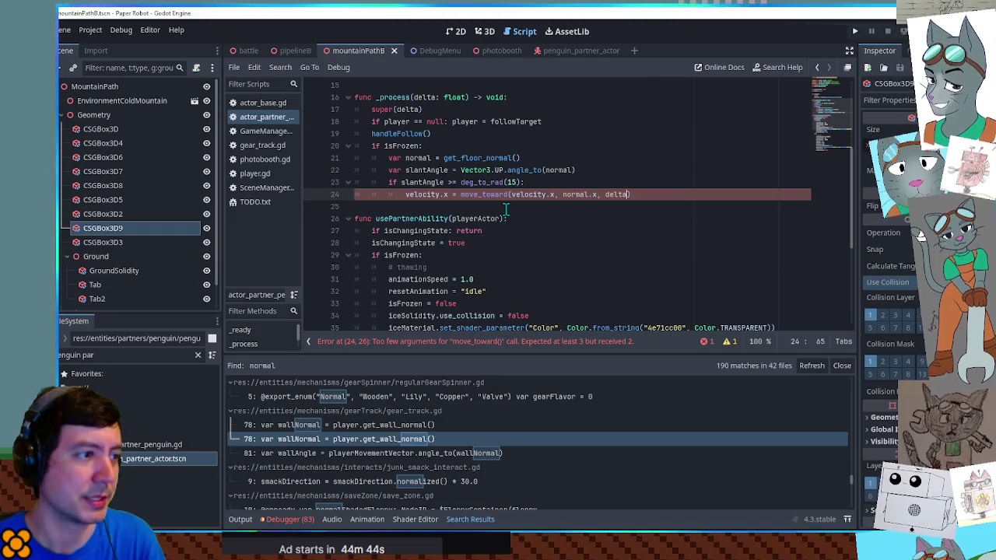
Step: Duplicate that line as the velocity.z / normal.z version, then save and run
key("ctrl+shift+d")
key("BackSpace")
type("z")
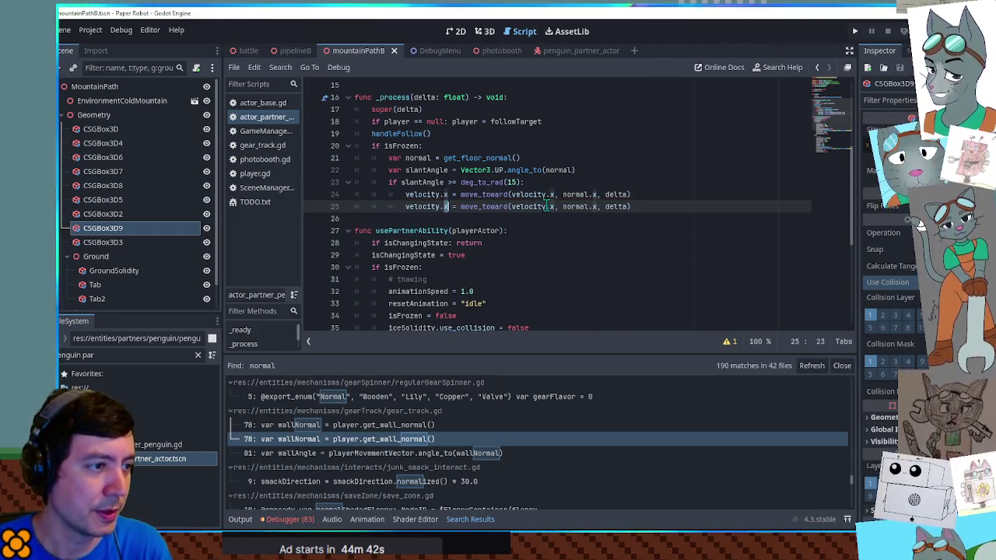
left_click(554, 206)
key("ctrl+space")
key("Return")
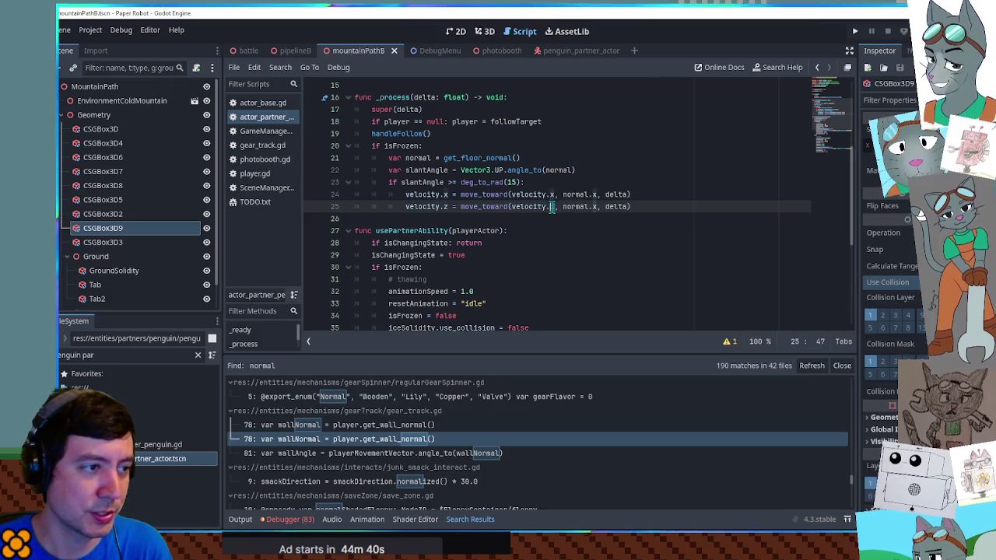
left_click(596, 206)
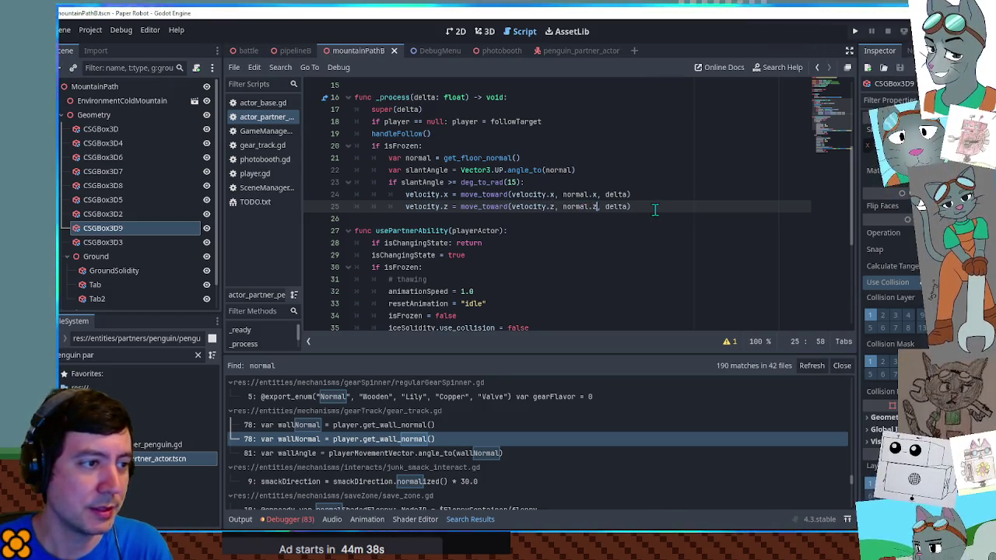
left_click(636, 168)
key("F5")
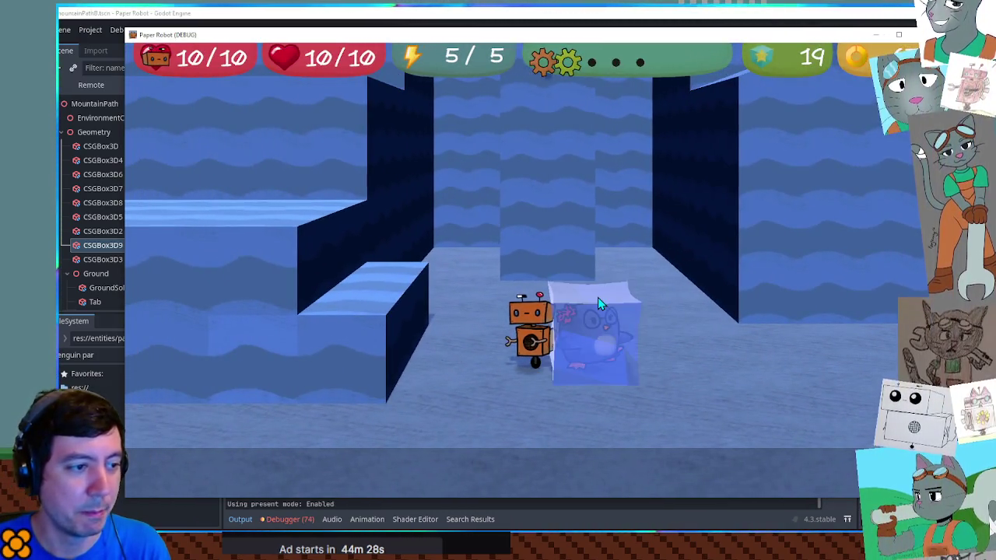
Step: Jump to the upper ledge, switch to the penguin, freeze it, and hop onto the ice block
key("space")
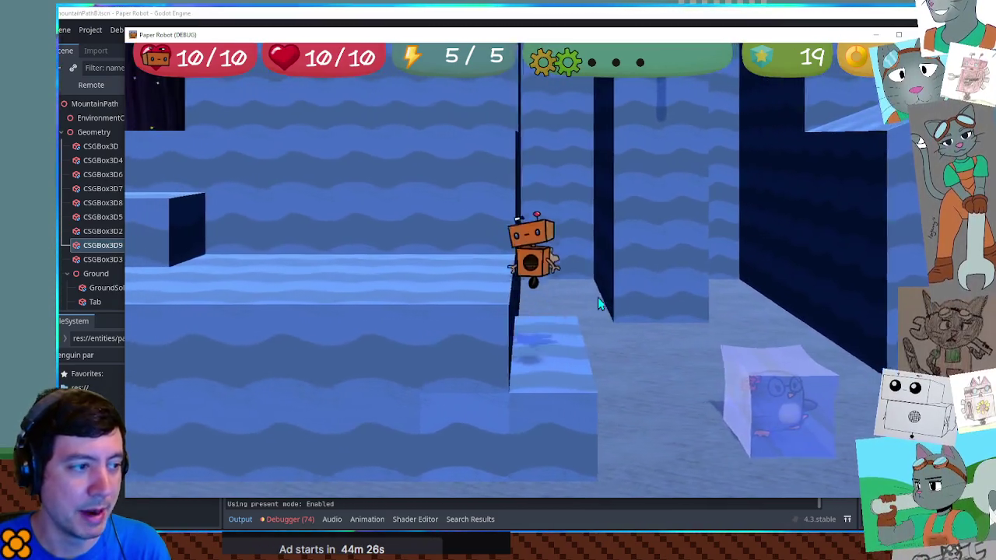
key("space")
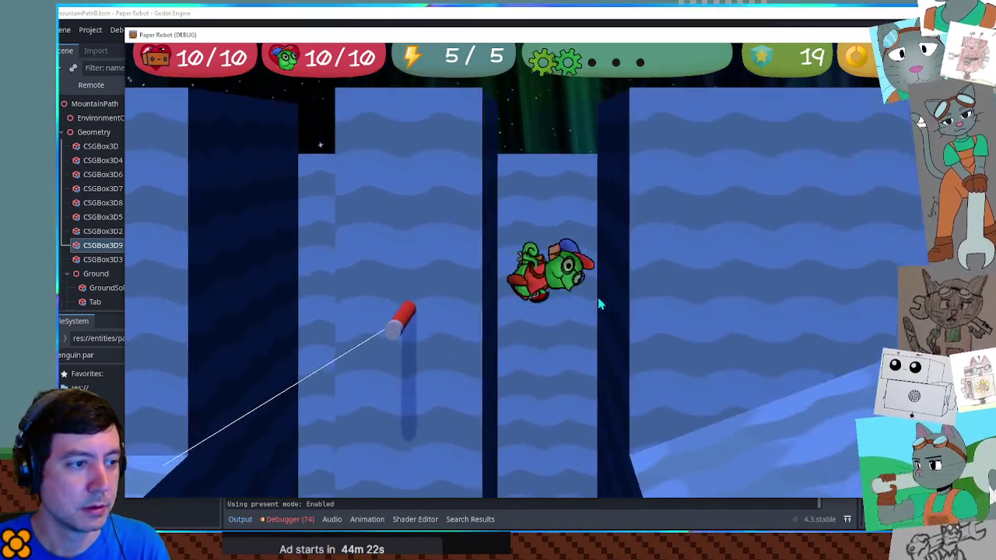
key("Tab")
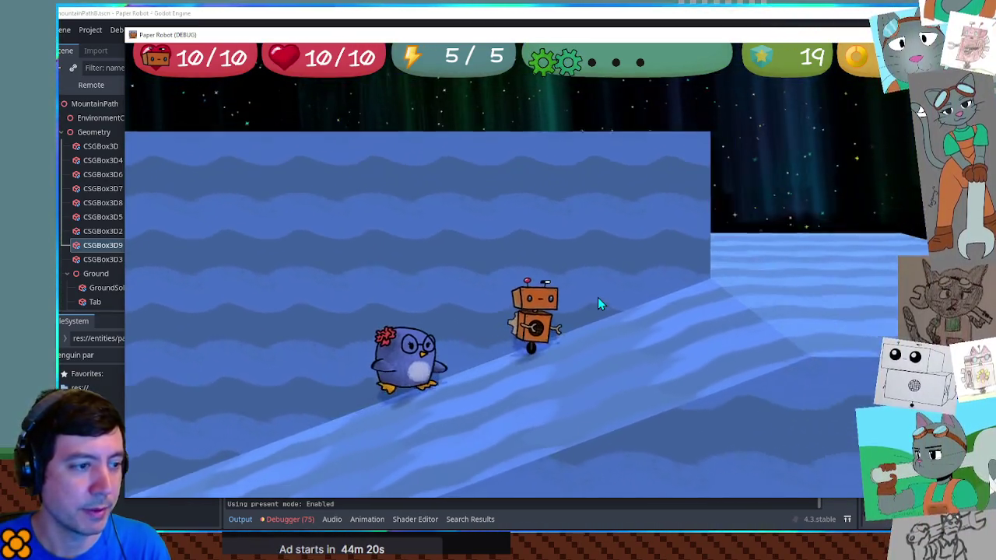
key("e")
key("a")
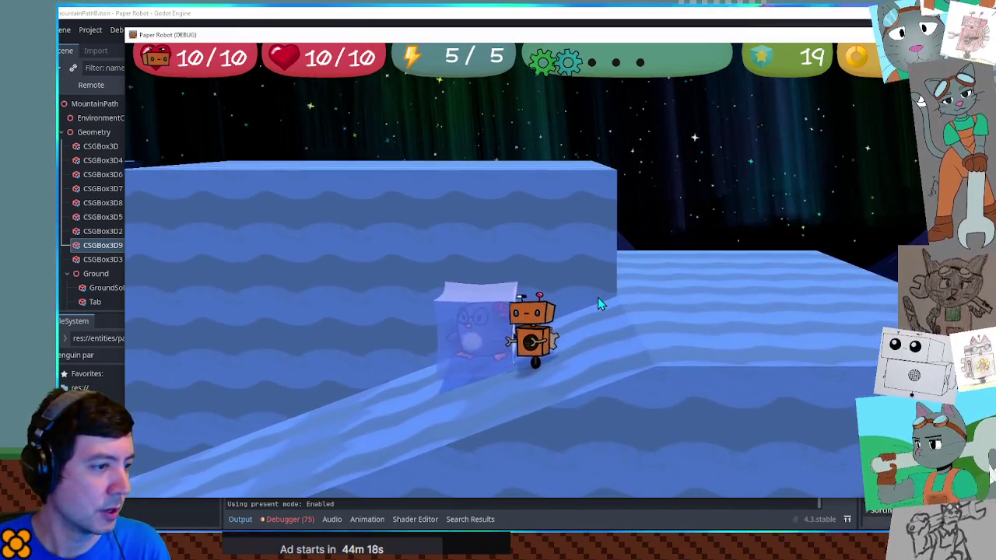
key("space")
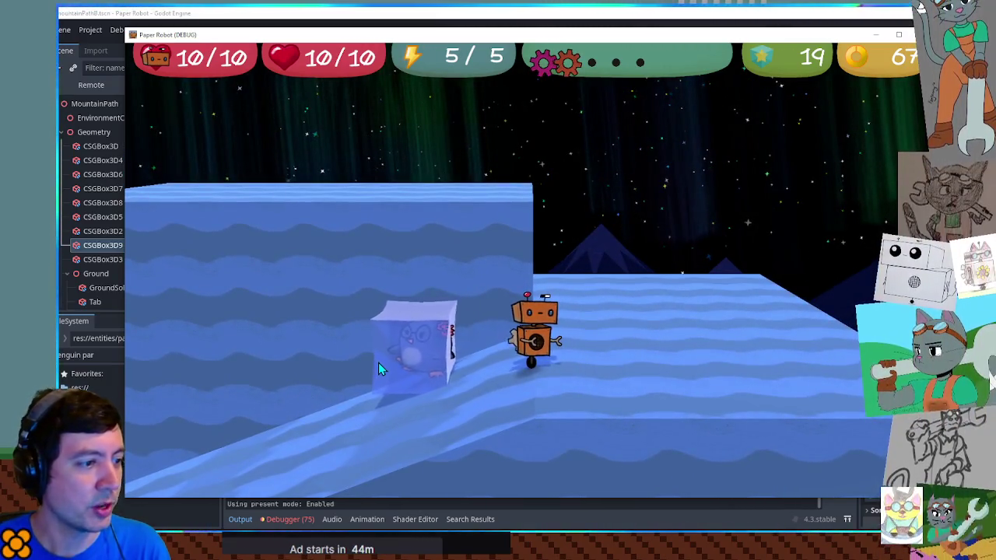
Step: Declare var slideSpeed (4.0) below the slope condition
left_click(854, 25)
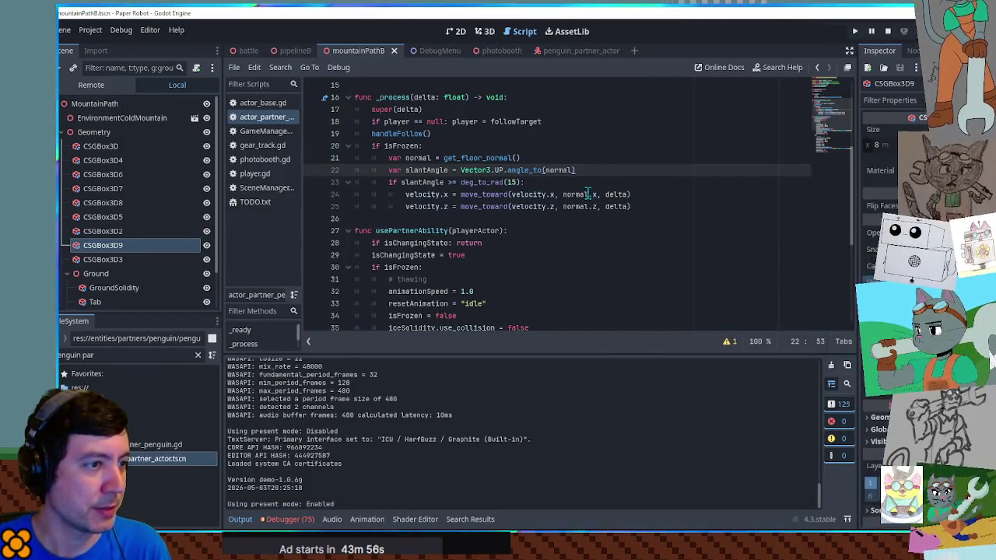
left_click(547, 184)
key("Return")
type("var ")
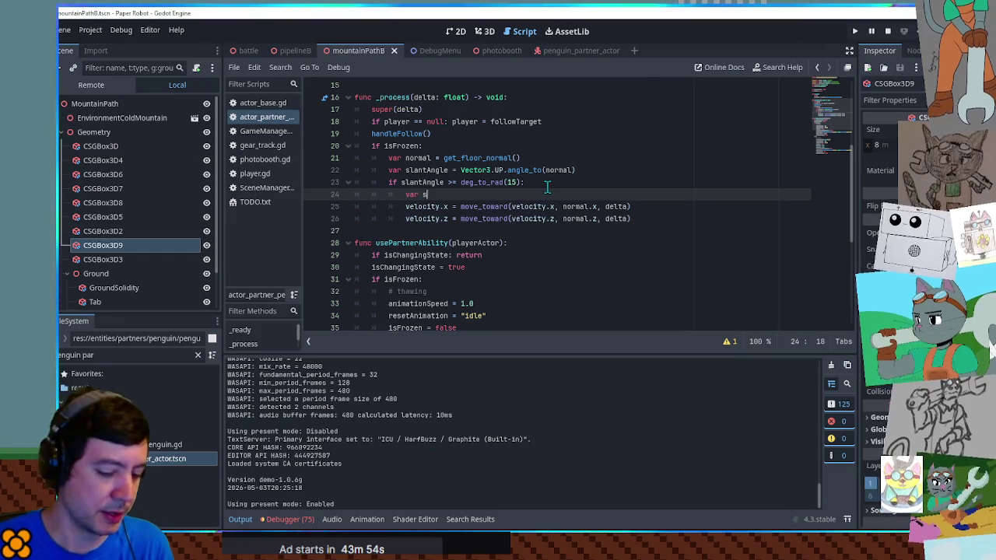
type("slideSpeed = 4.0")
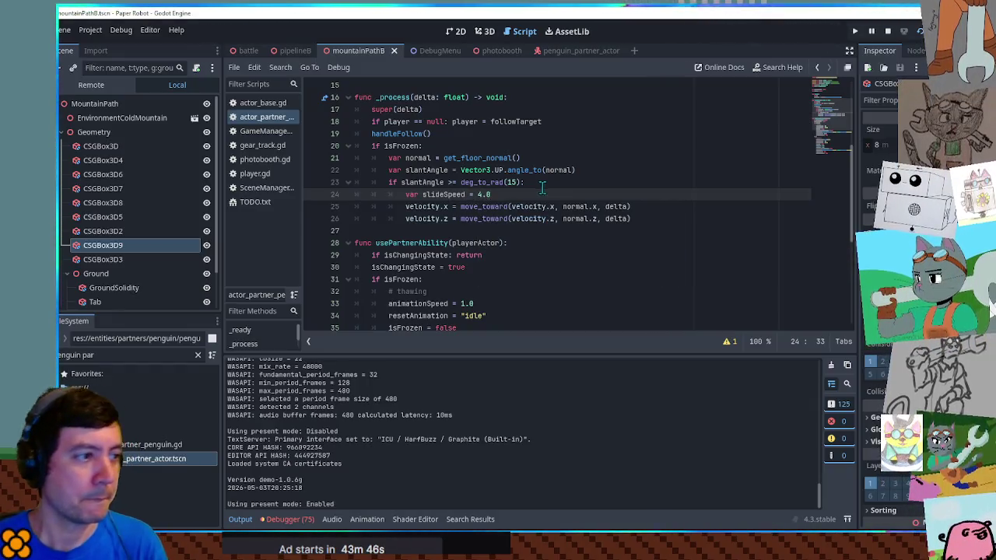
Step: Multiply normal.x and normal.z by slideSpeed, then launch the game
left_click(596, 206)
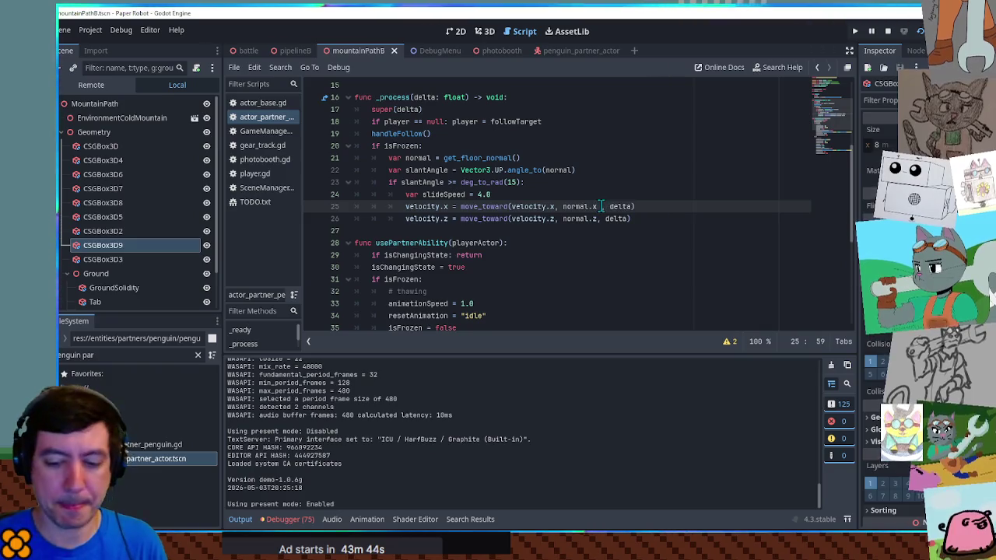
type("* slideSpeed,")
left_click_drag(653, 207, 600, 206)
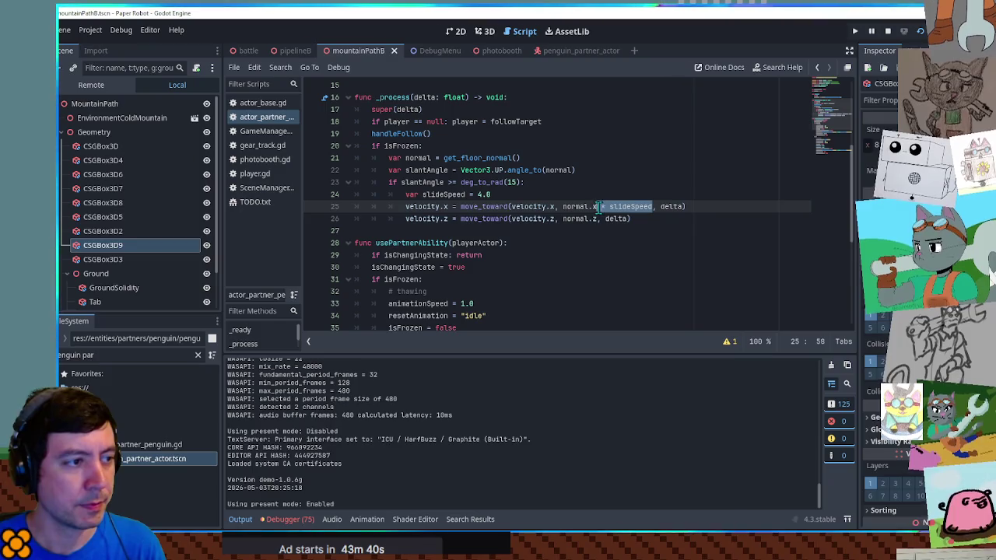
key("ctrl+c")
left_click(597, 219)
key("ctrl+v")
key("F6")
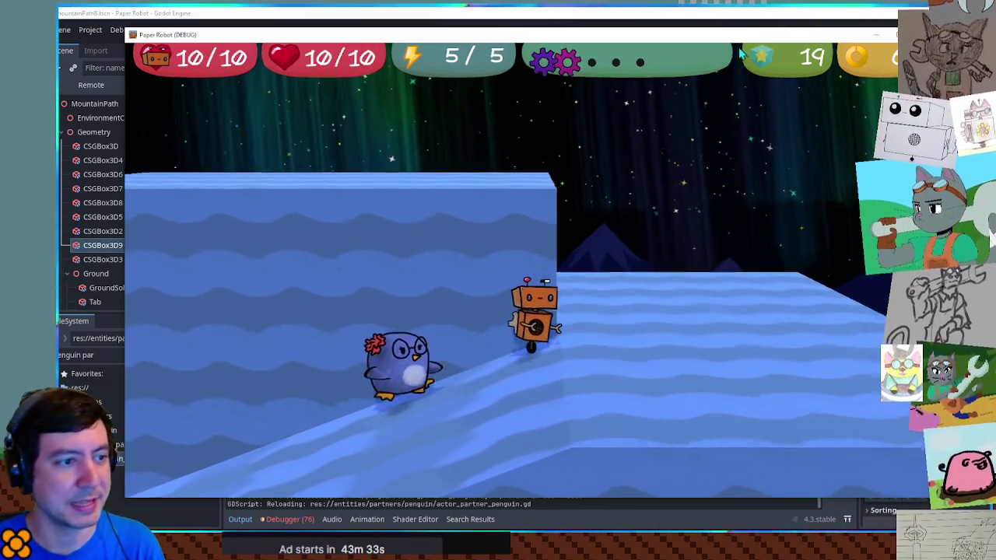
Step: Change slideSpeed on line 24 from 4.0 to 10.0 and test the faster slide
left_click(724, 15)
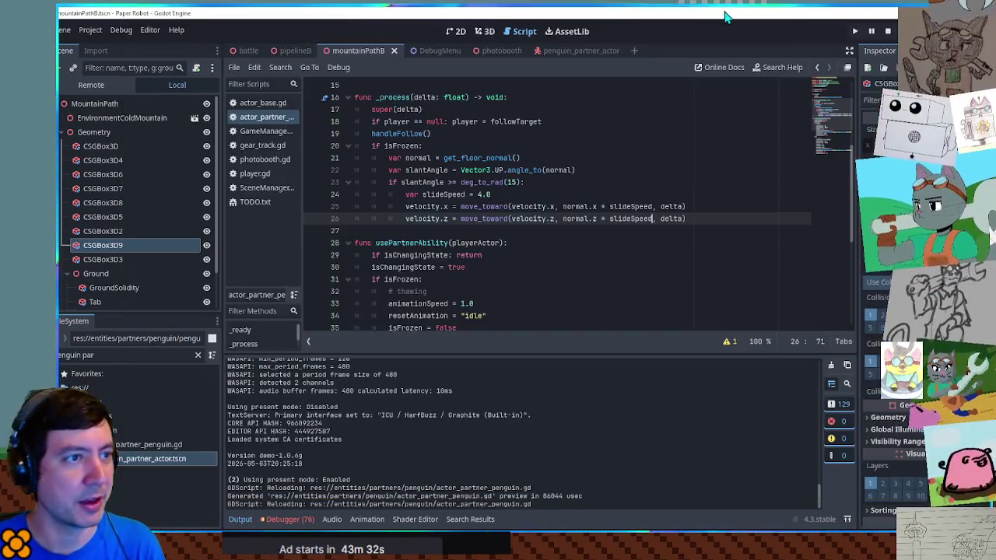
left_click(479, 195)
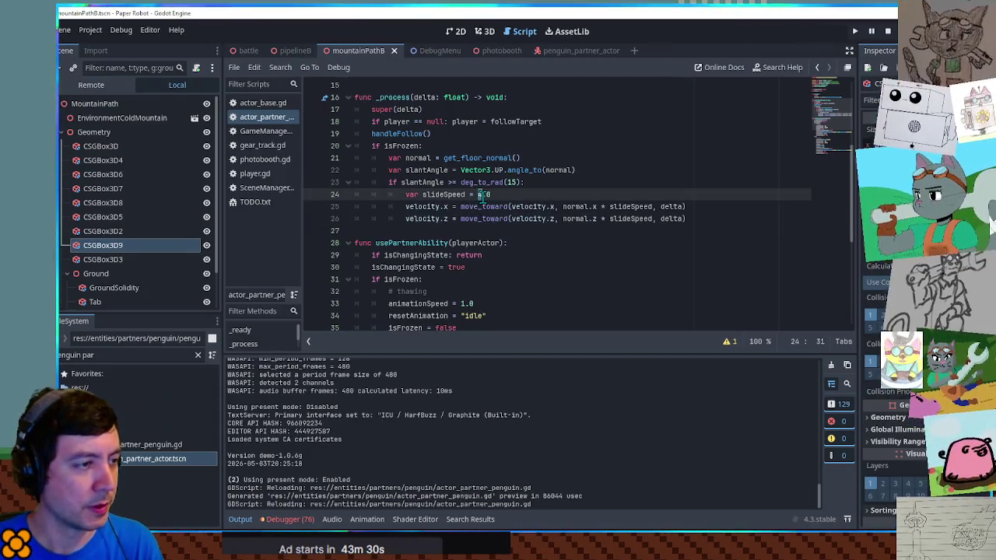
type("16")
key("F5")
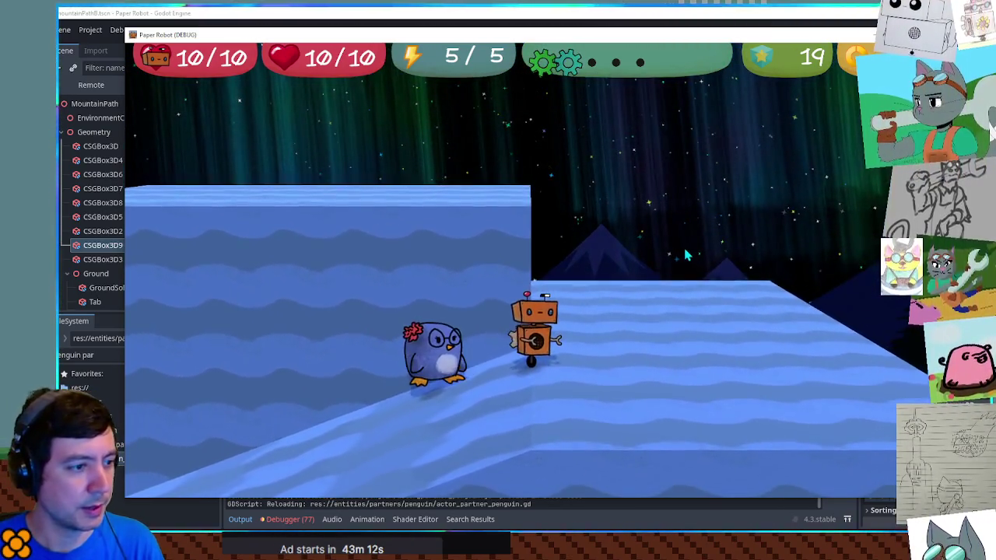
left_click(732, 16)
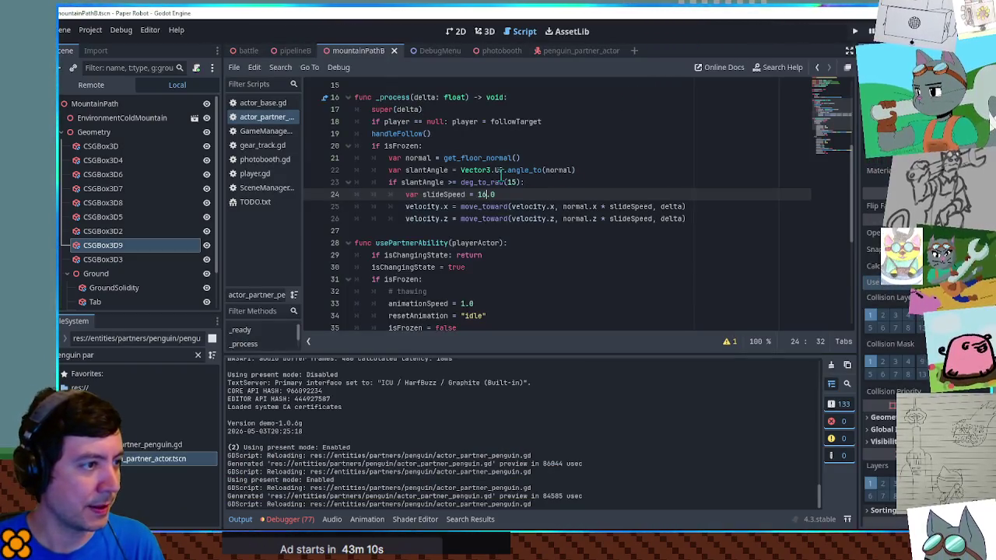
Step: Find the animationSpeed uses in the freezing and thawing branches, then search for it in actor_base.gd
scroll(502, 176, "down", 4)
double_click(409, 158)
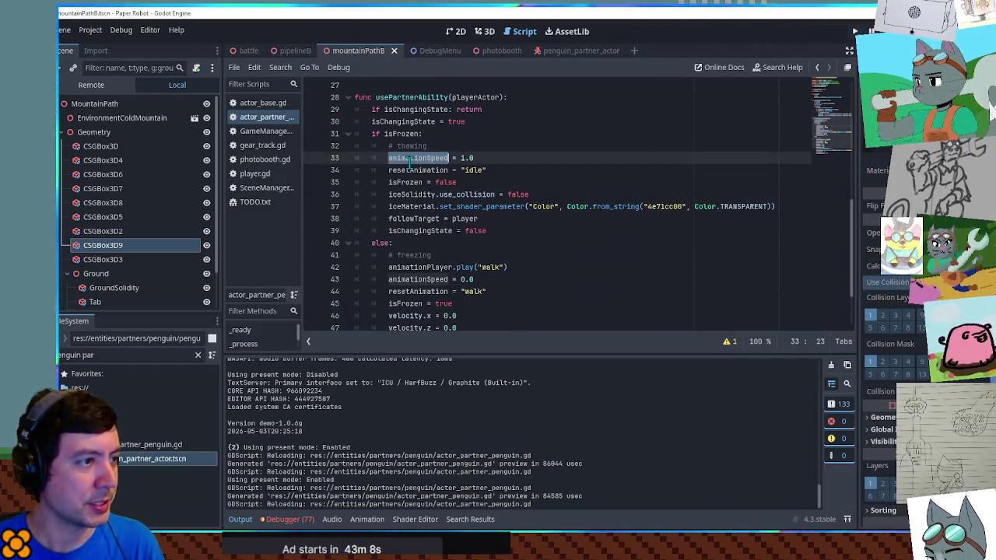
double_click(424, 280)
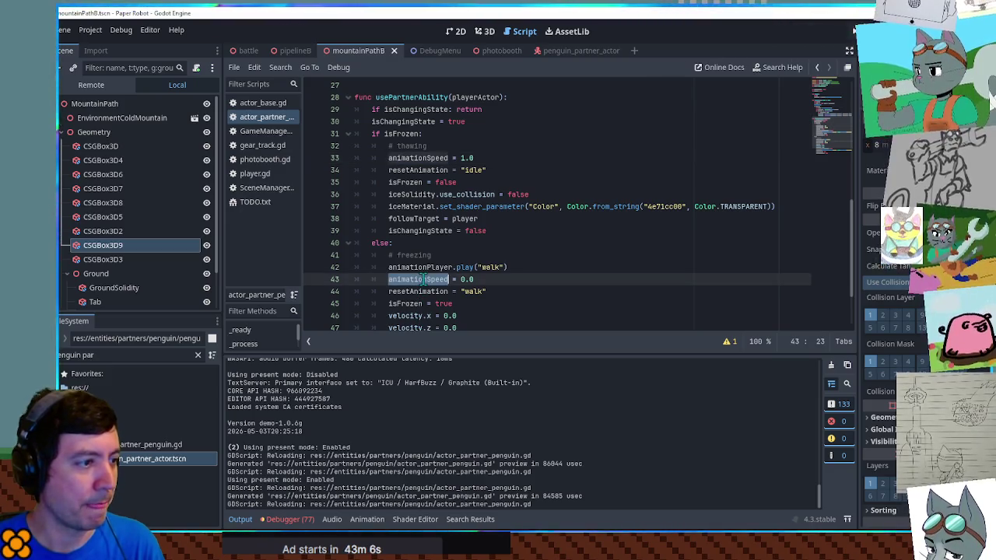
left_click(263, 103)
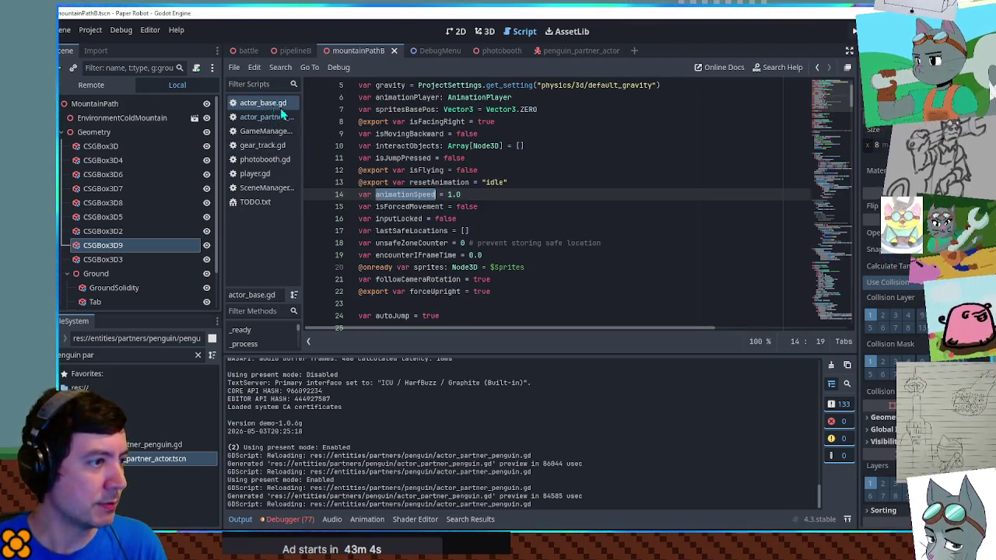
key("ctrl+f")
key("Return")
type("=")
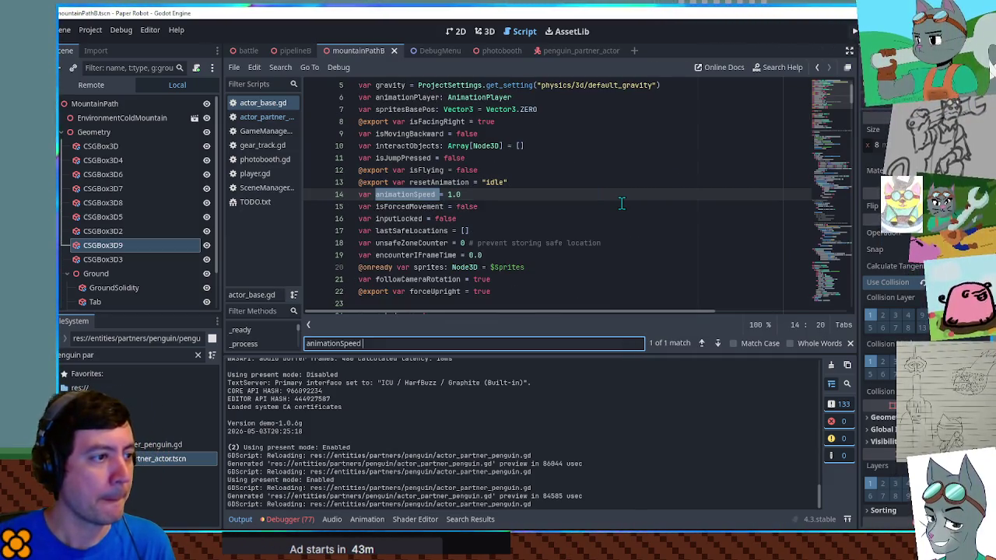
key("BackSpace")
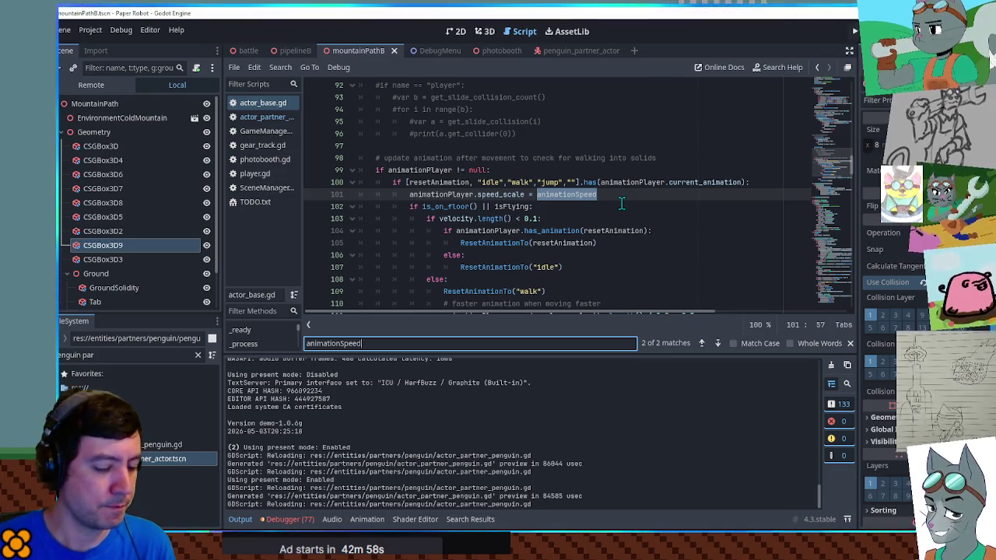
Step: Search the whole project for 'animationSpeed =' (8 matches in 5 files) and close the results
key("ctrl+shift+f")
left_click(527, 314)
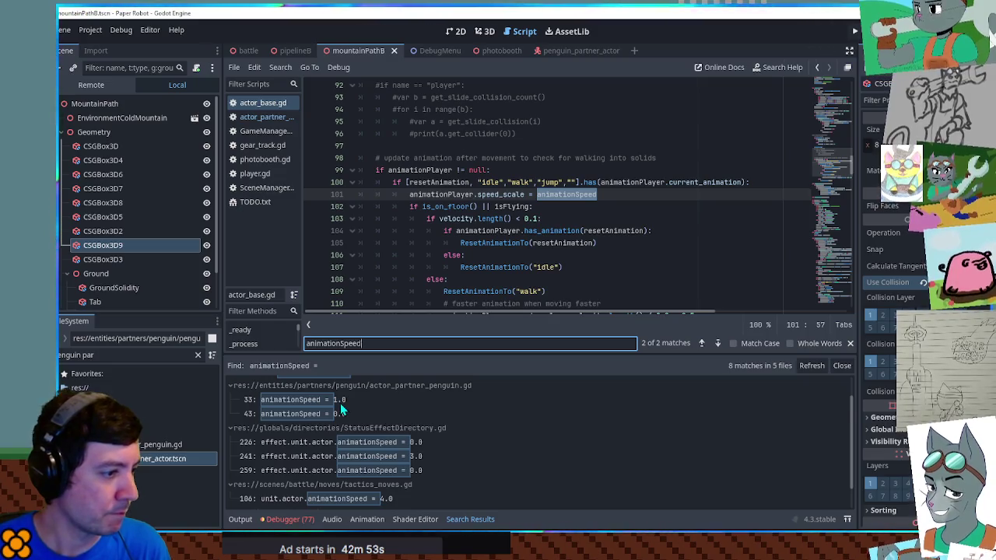
scroll(433, 448, "down", 1)
scroll(360, 493, "up", 2)
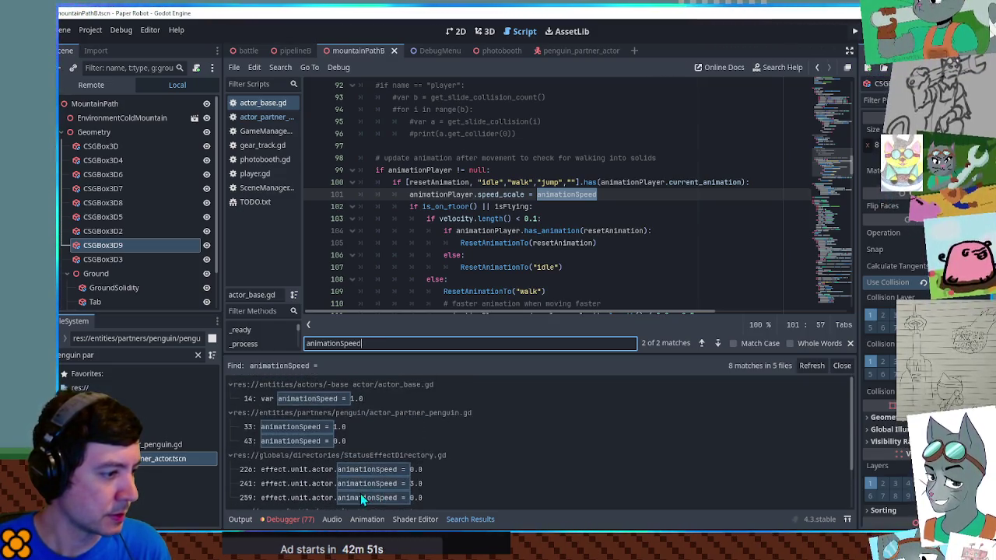
left_click(843, 367)
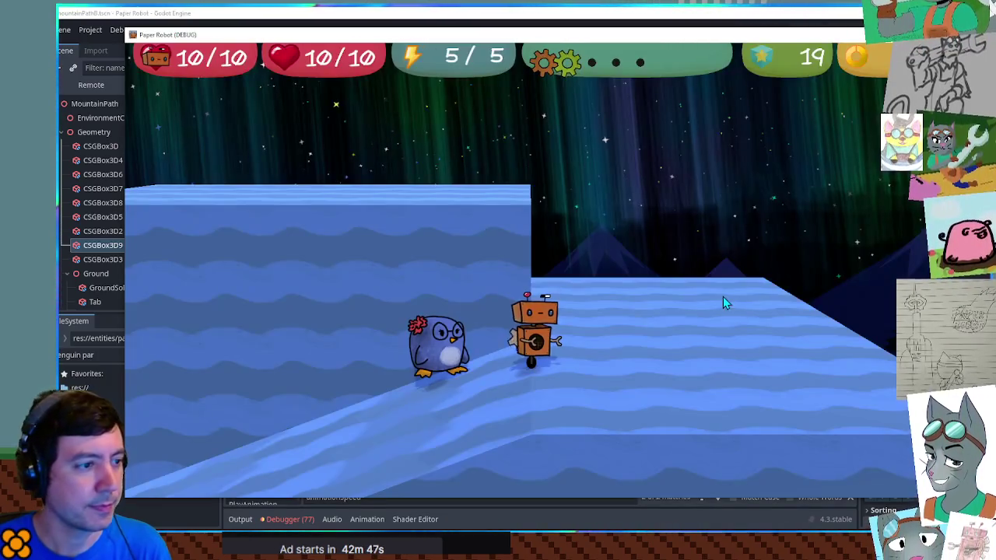
Step: Pause the game and select the live PenguinPartnerActor under MountainPath in the Remote scene tree
left_click(739, 23)
left_click(91, 86)
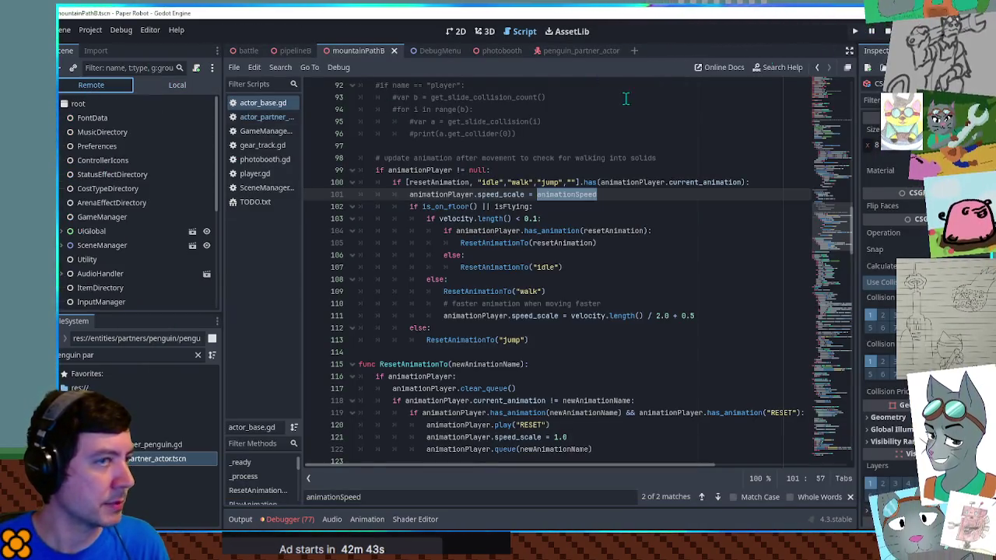
left_click(871, 32)
scroll(70, 257, "down", 5)
left_click(63, 287)
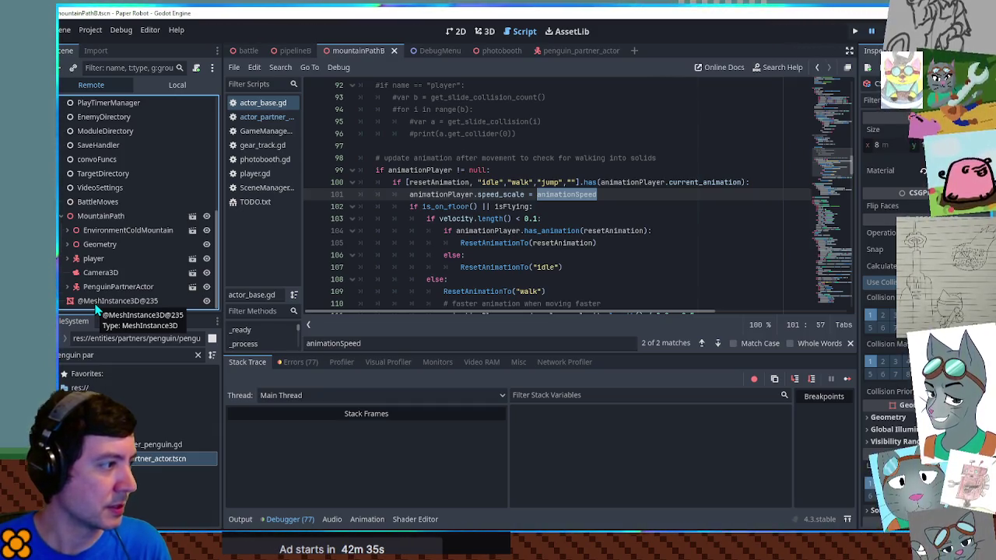
left_click(100, 288)
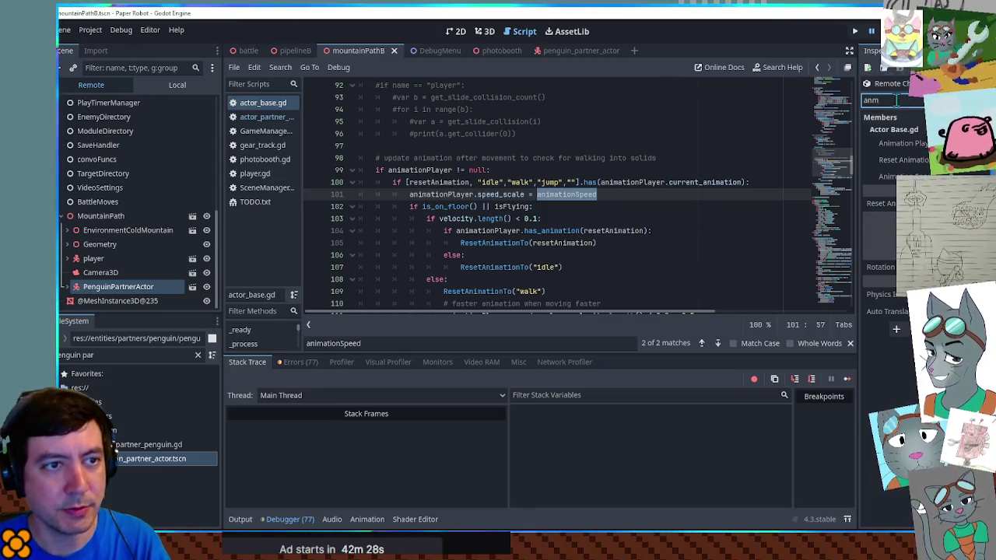
key("alt+Tab")
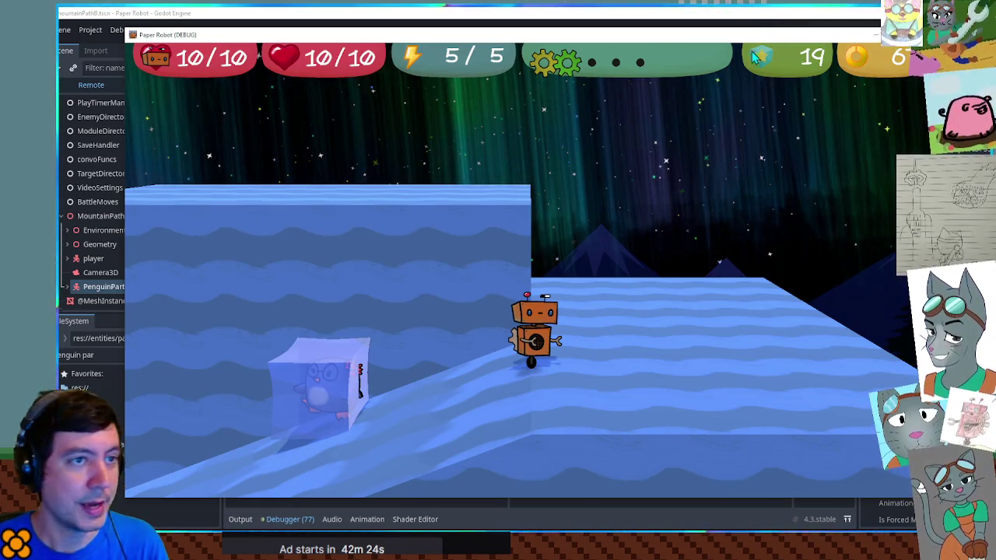
left_click(761, 14)
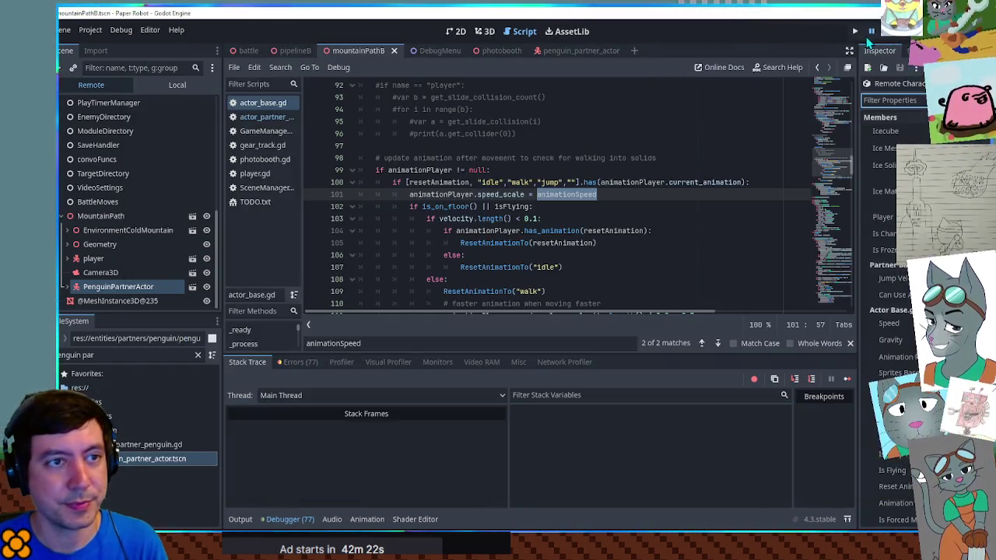
Step: Locate the speed_scale assignment on line 111 of actor_base.gd
double_click(496, 195)
key("ctrl+shift+f")
left_click(599, 314)
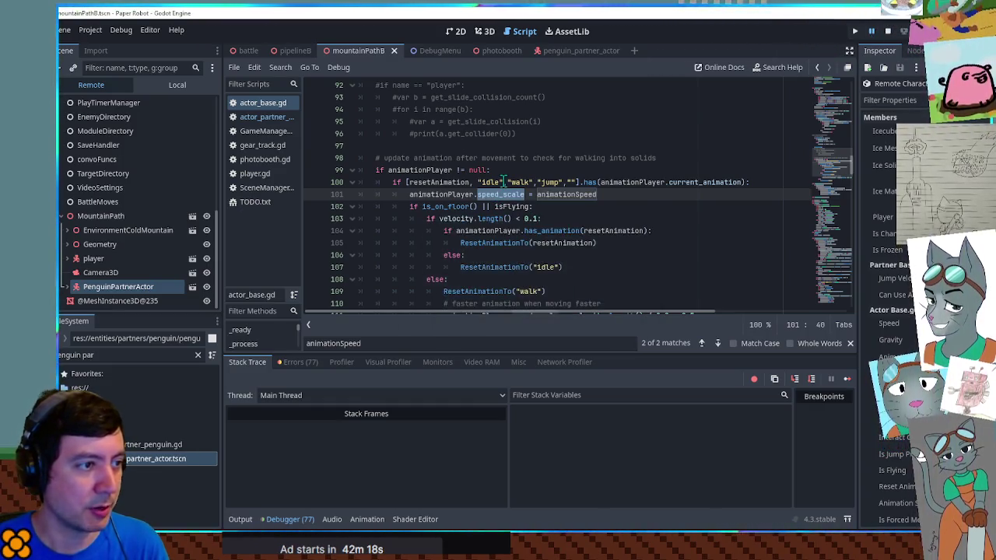
double_click(504, 195)
key("ctrl+f")
left_click(718, 343)
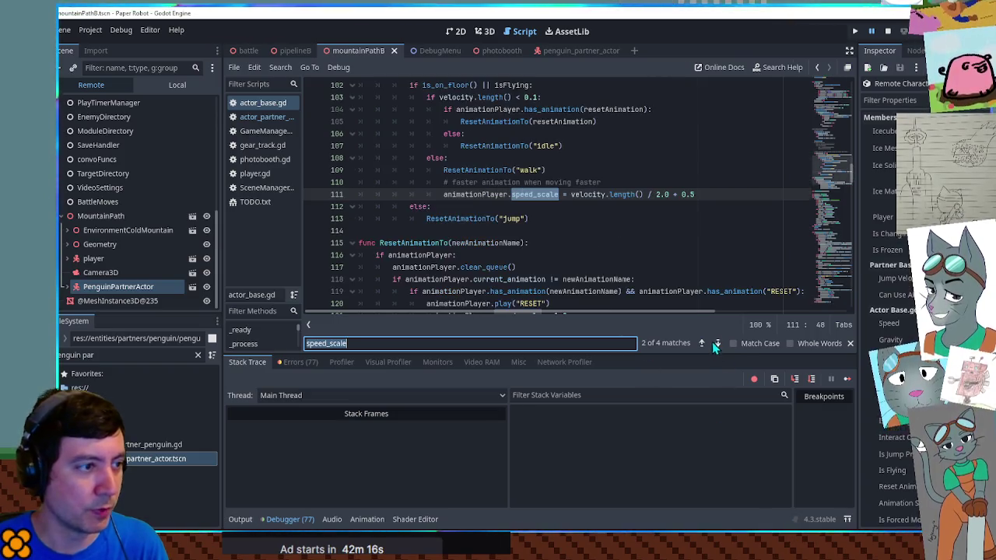
Step: Change line 111's speed_scale to (velocity.length() / 2.0 + 0.5) * animationSpeed
scroll(464, 211, "up", 2)
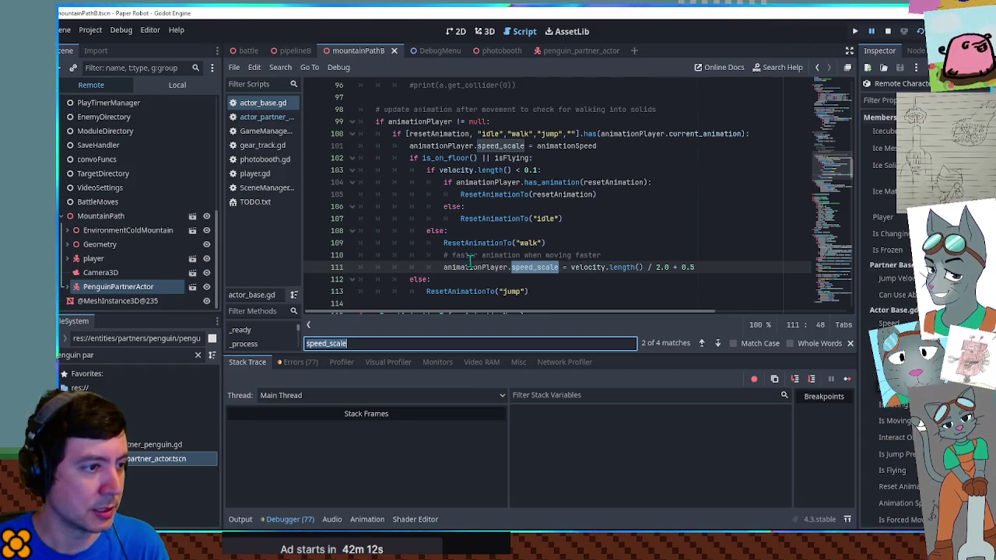
left_click_drag(443, 242, 547, 244)
left_click_drag(443, 267, 604, 268)
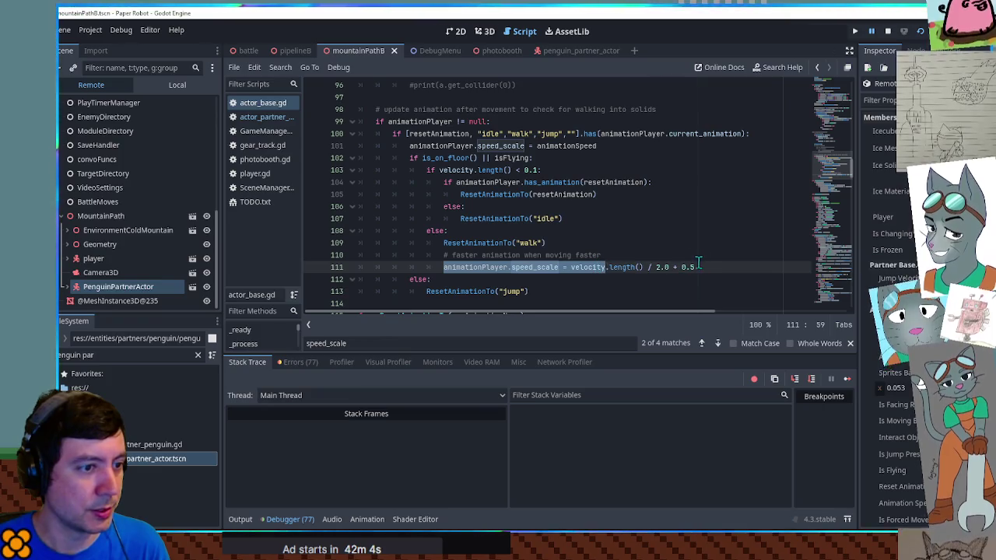
double_click(553, 146)
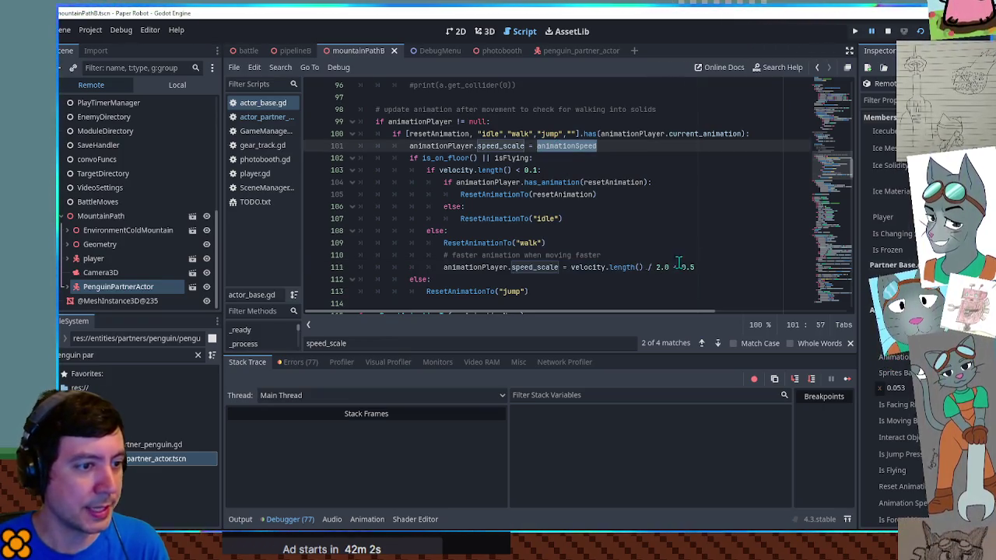
left_click_drag(571, 267, 677, 267)
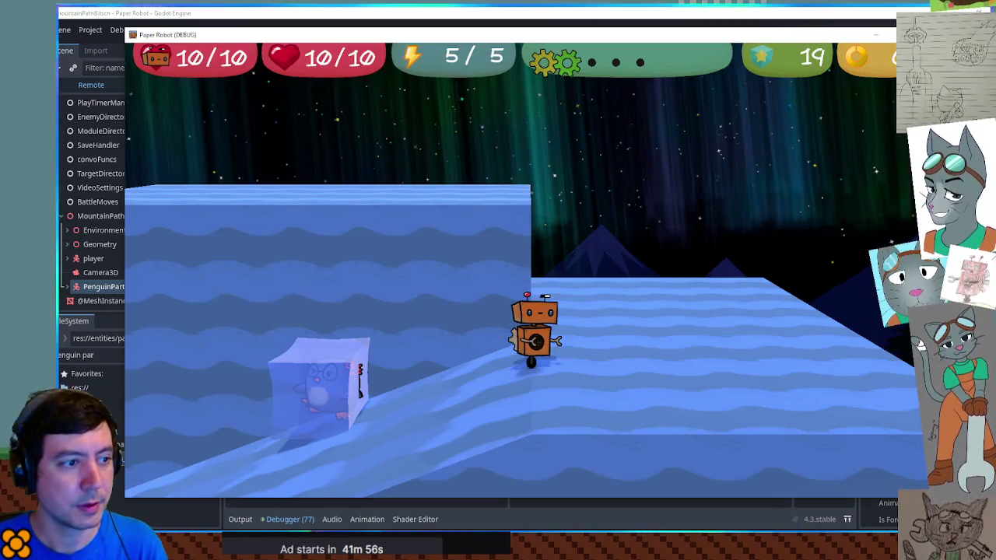
left_click(873, 34)
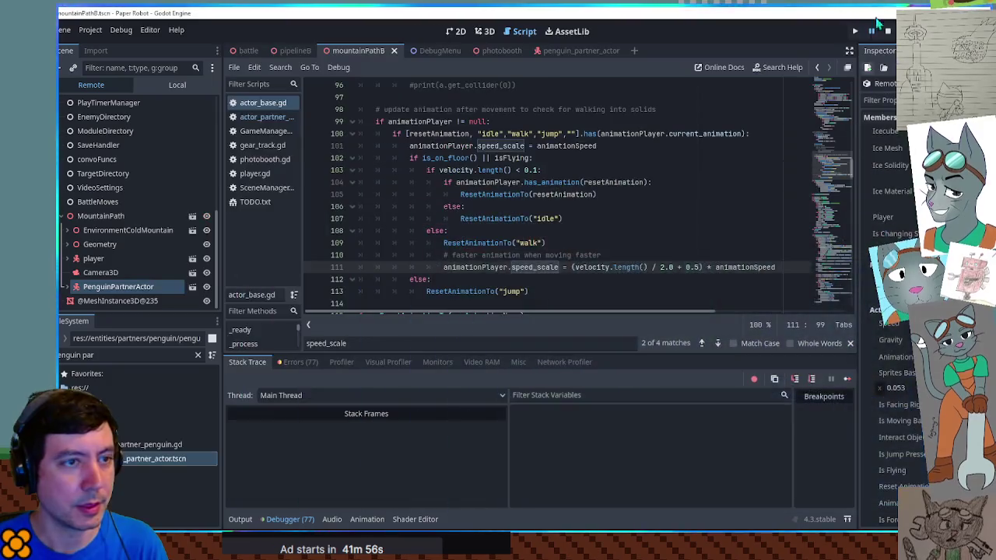
Step: Unpause the game, watch the thawed penguin walk beside the robot, then return to the editor
left_click(873, 34)
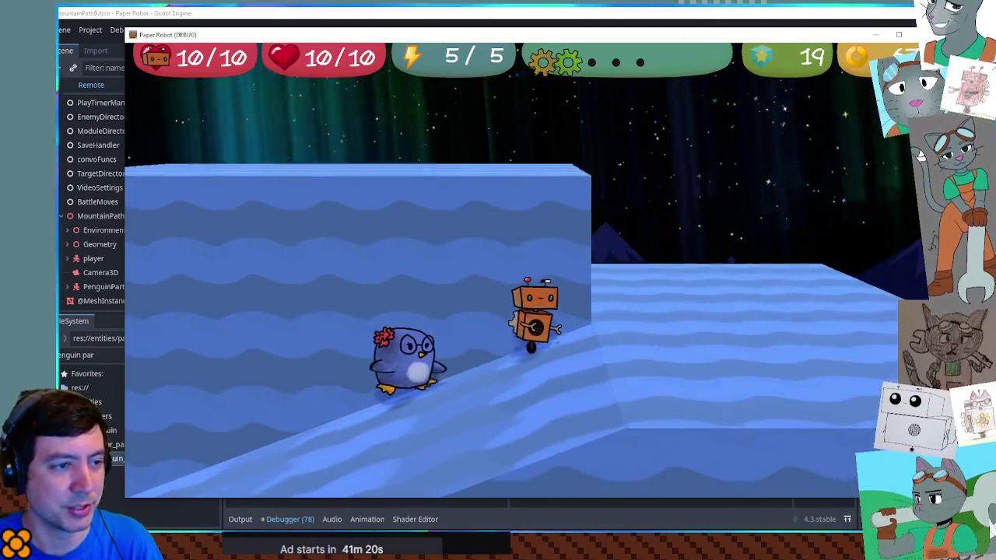
key("alt+Tab")
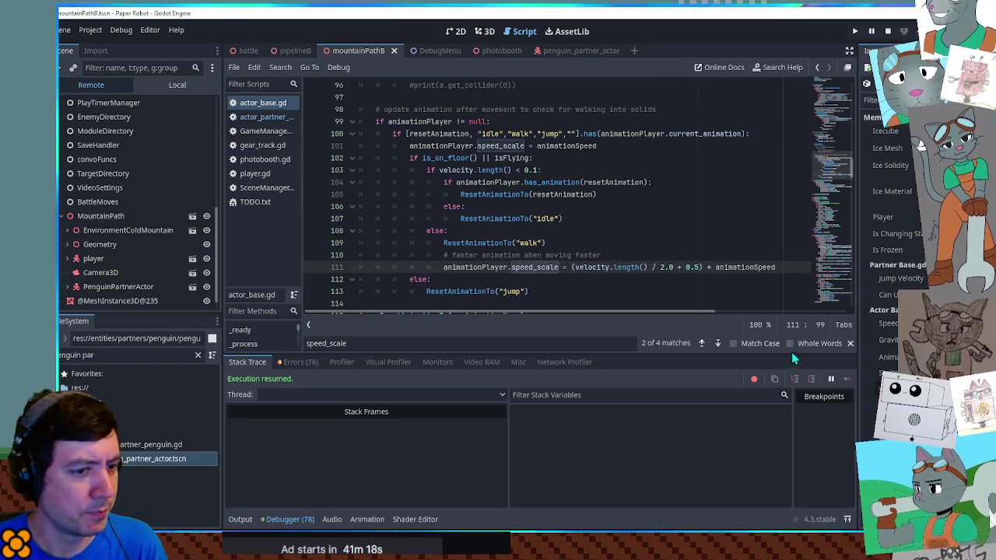
Step: Close actor_base.gd and look at the slantAngle variable on line 22 of the penguin script
middle_click(261, 106)
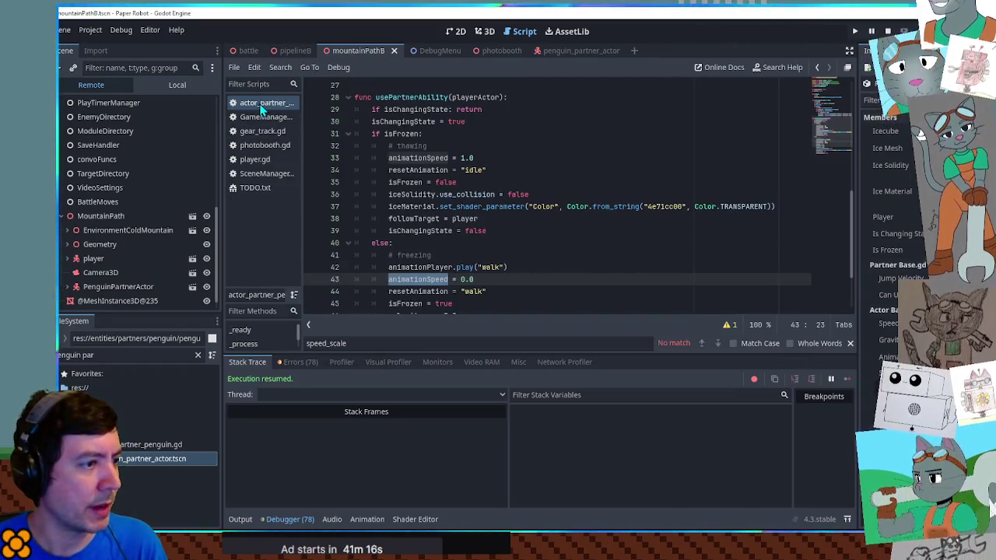
left_click(241, 519)
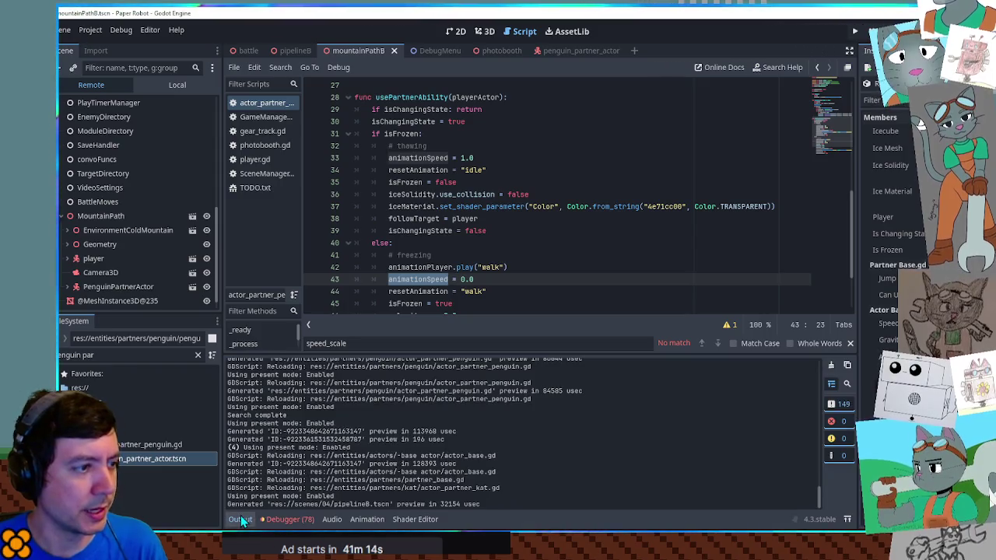
left_click(241, 519)
scroll(343, 193, "up", 6)
scroll(382, 195, "down", 6)
scroll(408, 197, "up", 3)
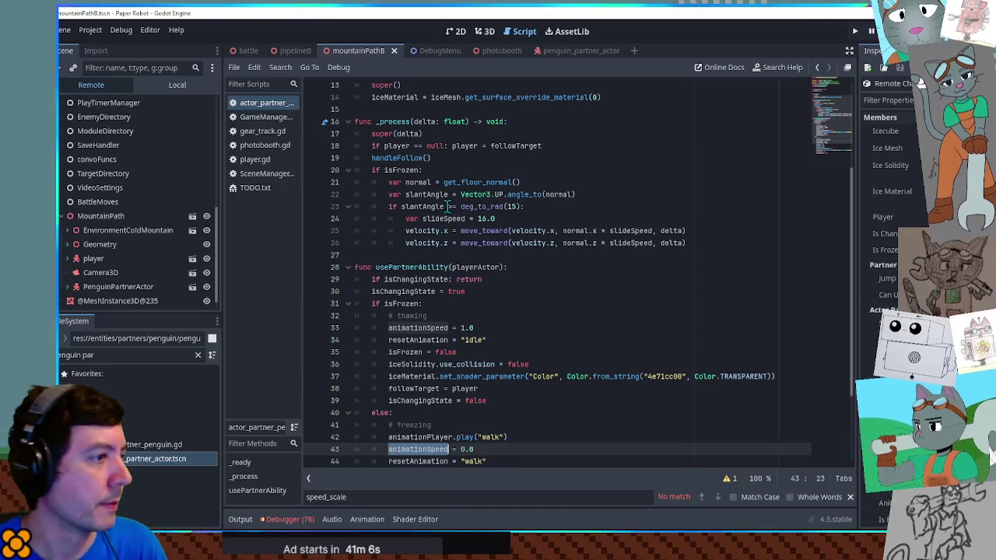
double_click(413, 194)
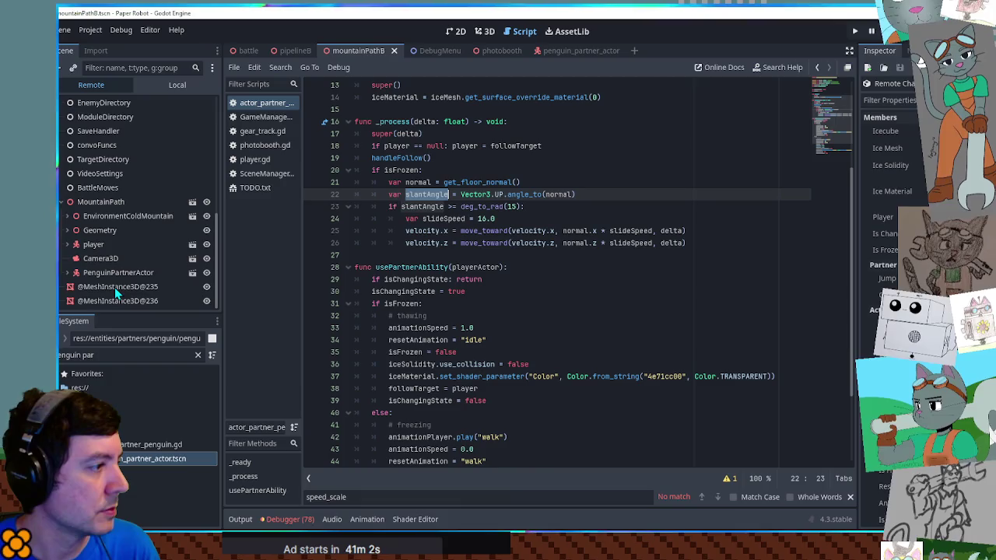
left_click(115, 288)
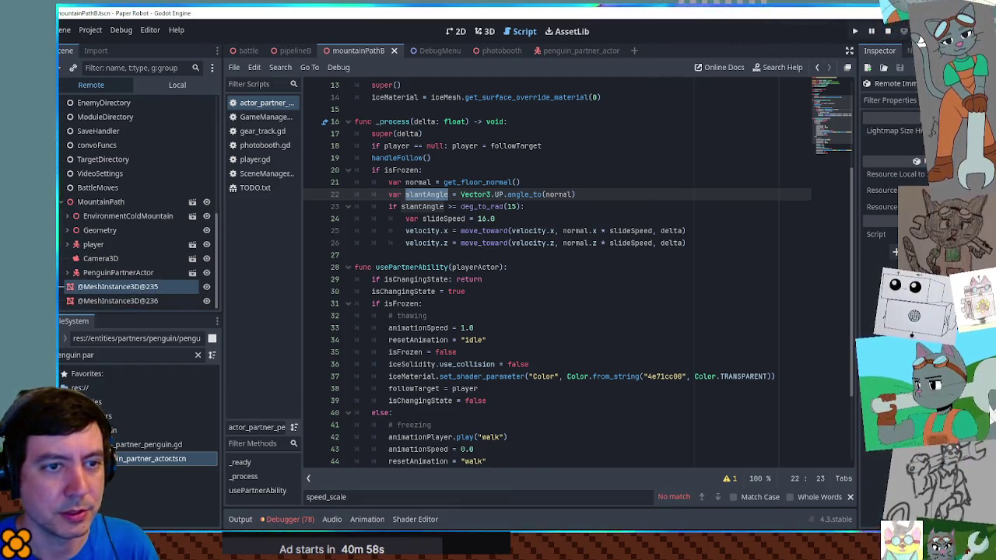
left_click(128, 302)
left_click(128, 288)
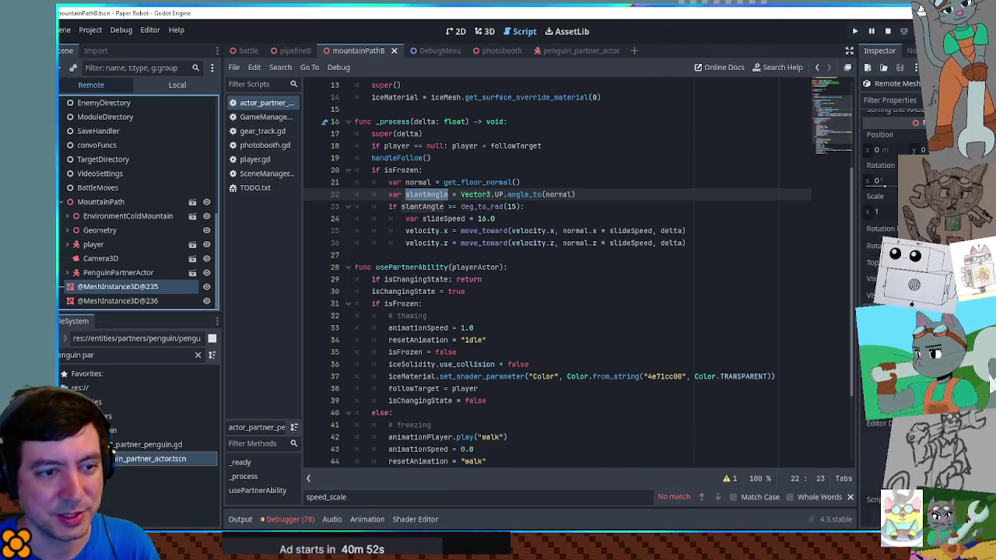
key("alt+Tab")
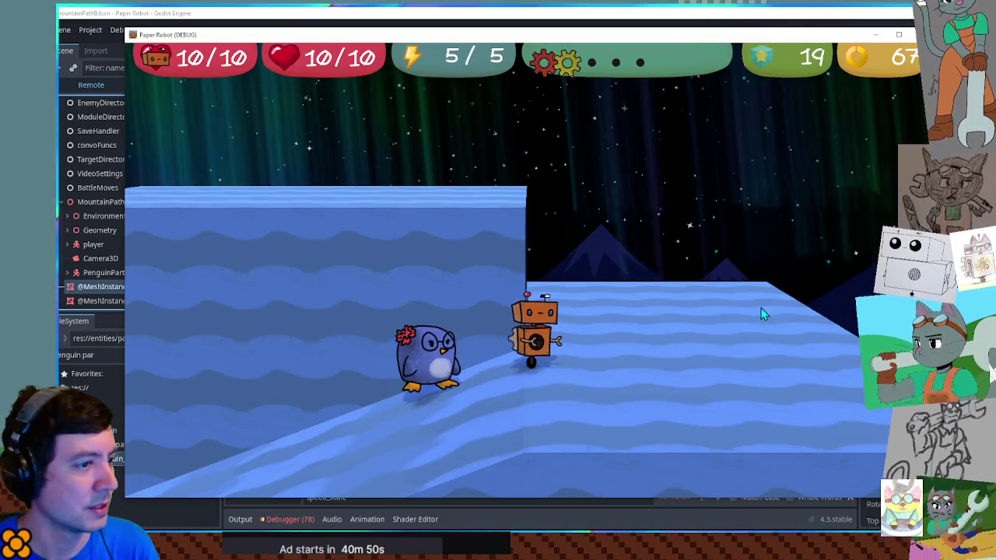
Step: Cycle partners back to the penguin and freeze it into an ice cube
key("e")
key("e")
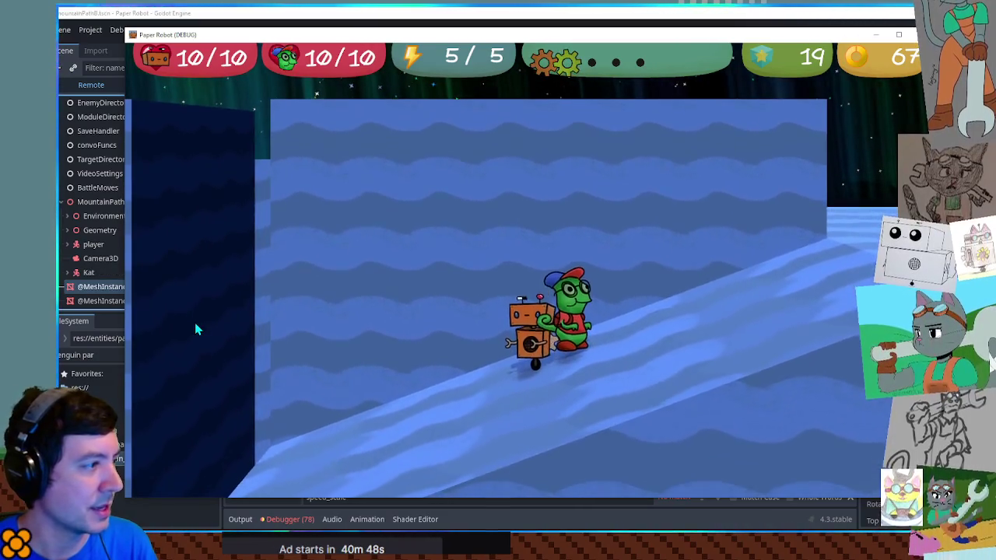
key("x")
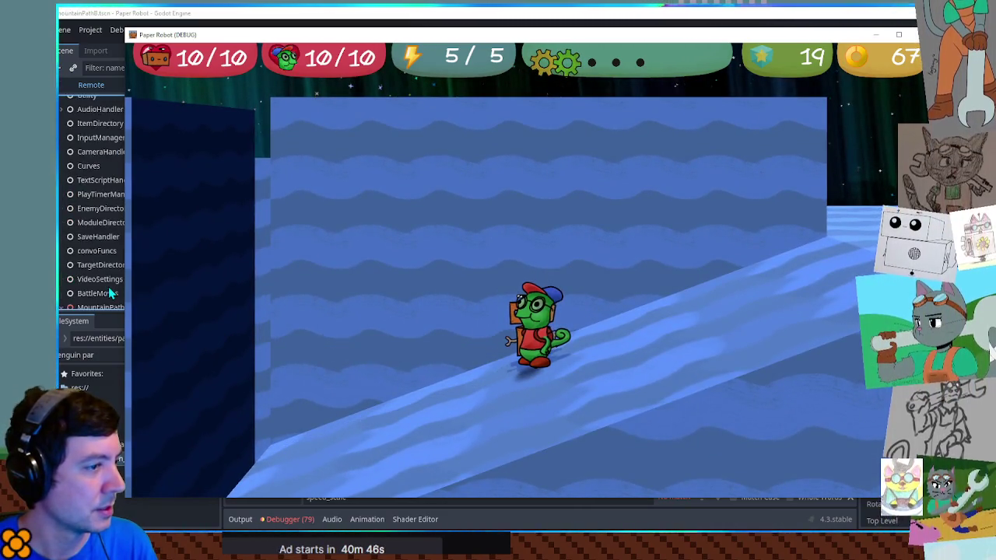
key("e")
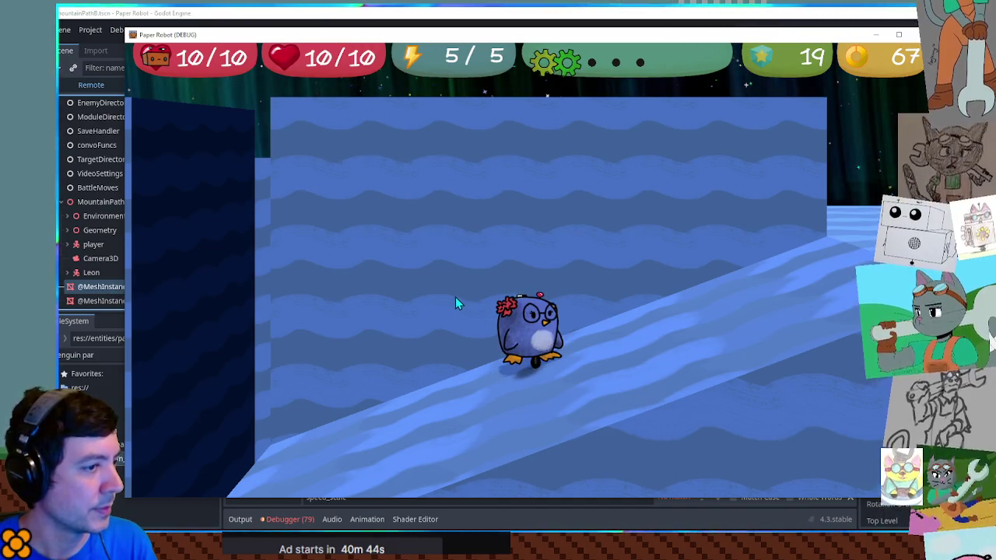
key("x")
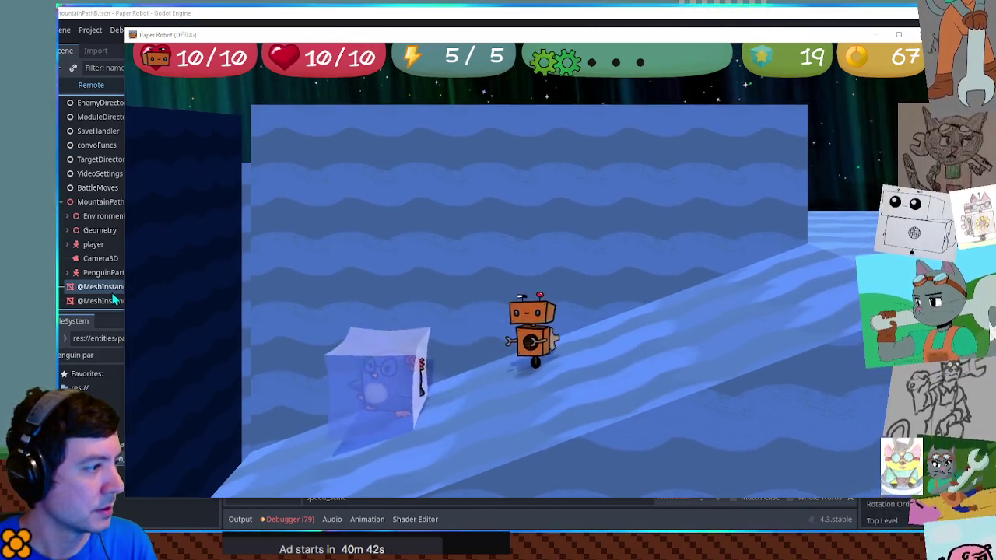
left_click(111, 292)
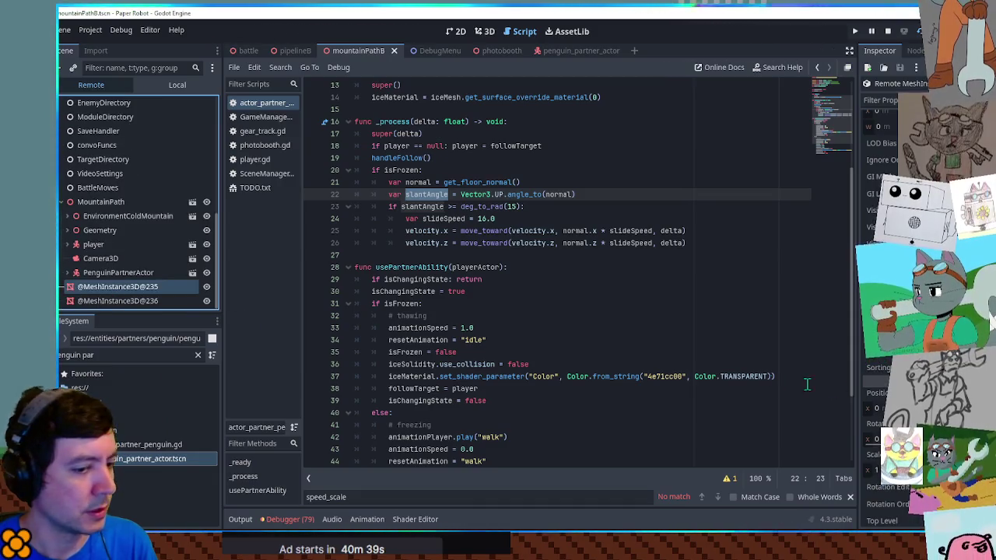
key("alt+Tab")
Step: Switch to Kat, grapple across twice, return to the penguin, and close the game with F8
key("e")
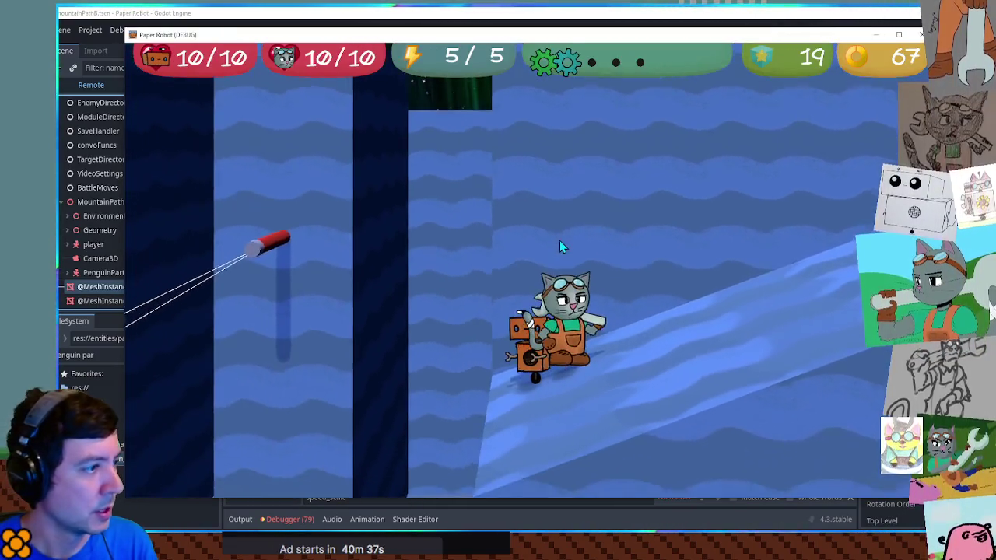
key("space")
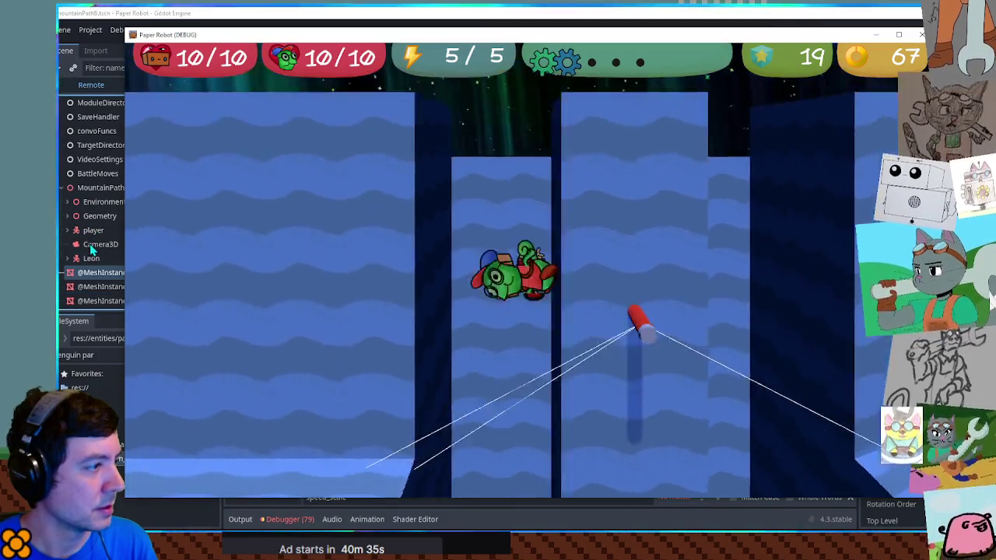
key("space")
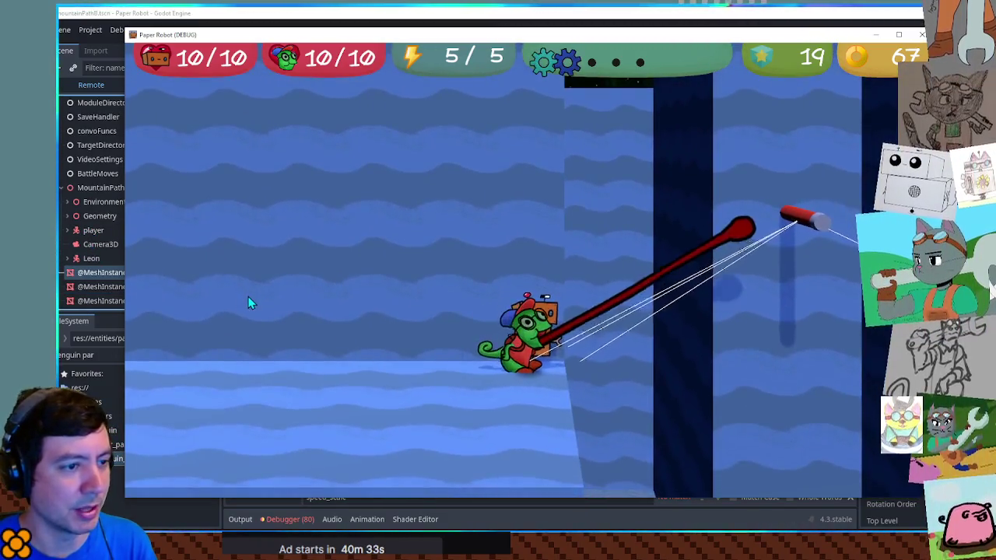
key("e")
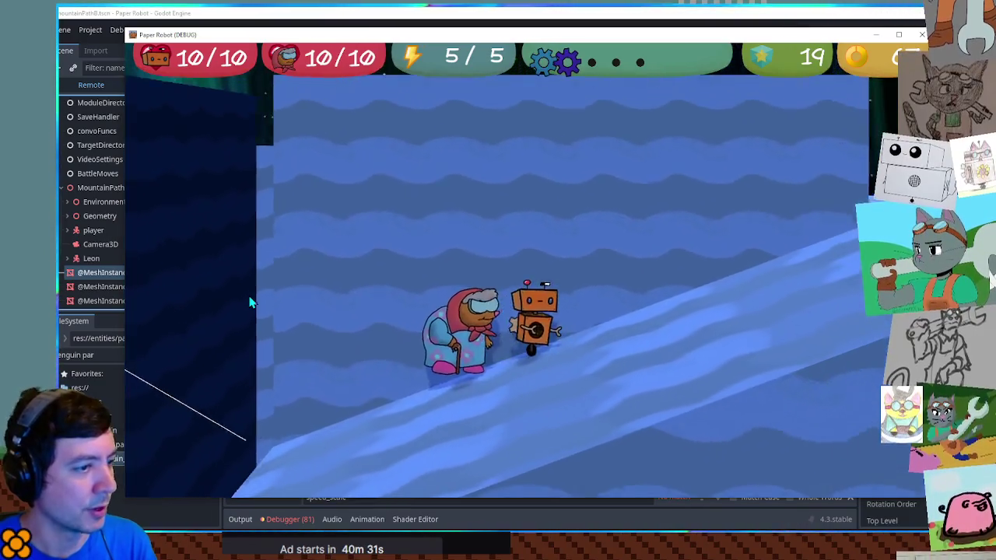
key("e")
key("F8")
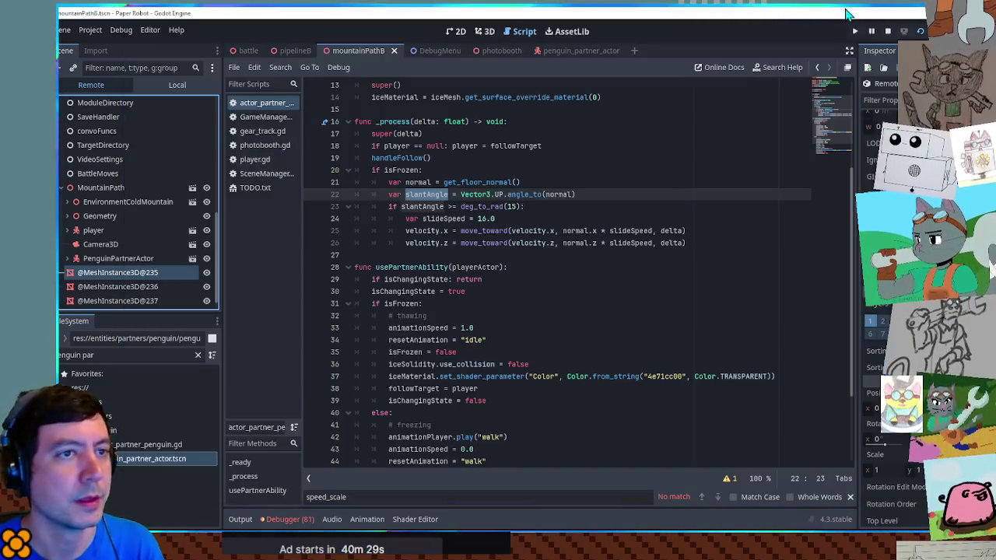
Step: Show penguin_partner_actor's Local scene tree and compare the Icecube and cube nodes in the Inspector
left_click(582, 54)
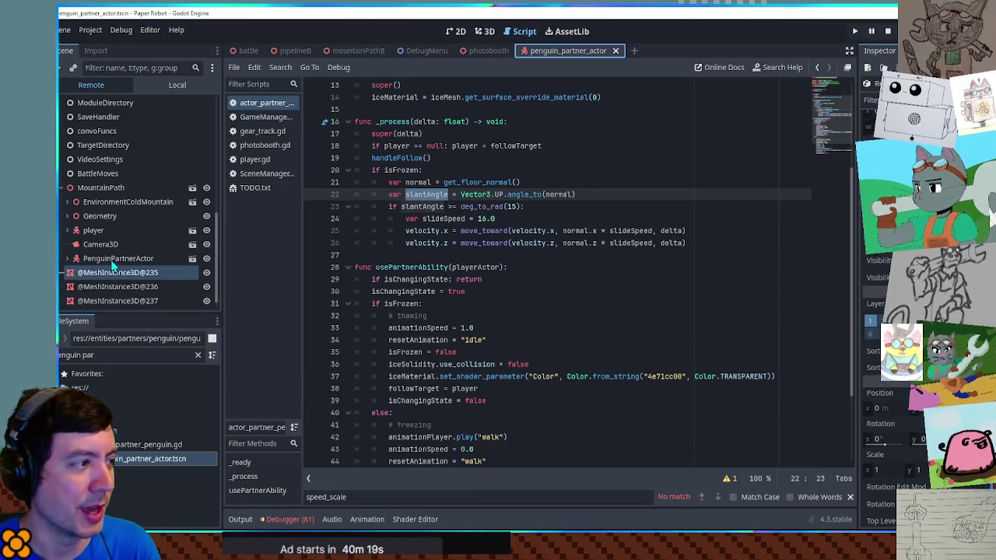
left_click(167, 87)
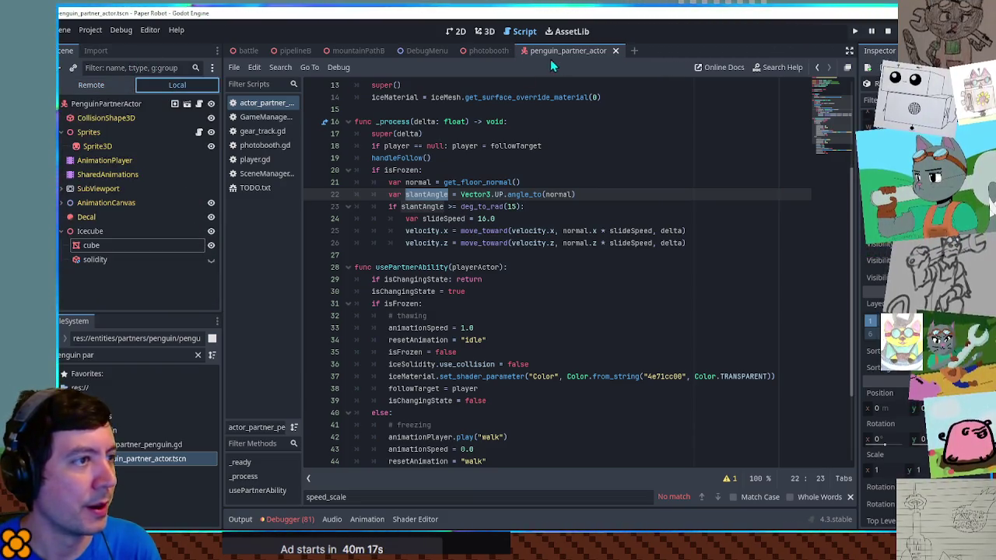
left_click(104, 247)
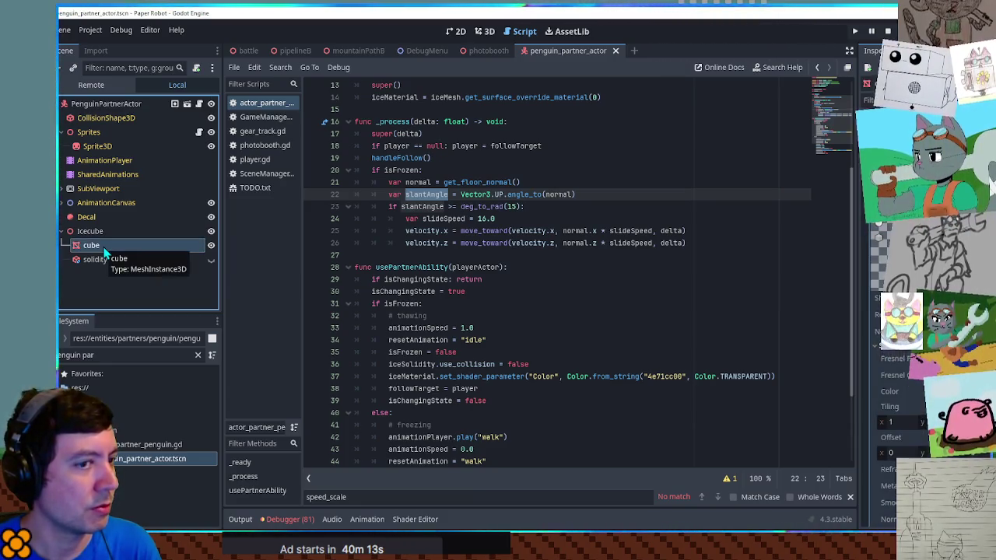
left_click(107, 231)
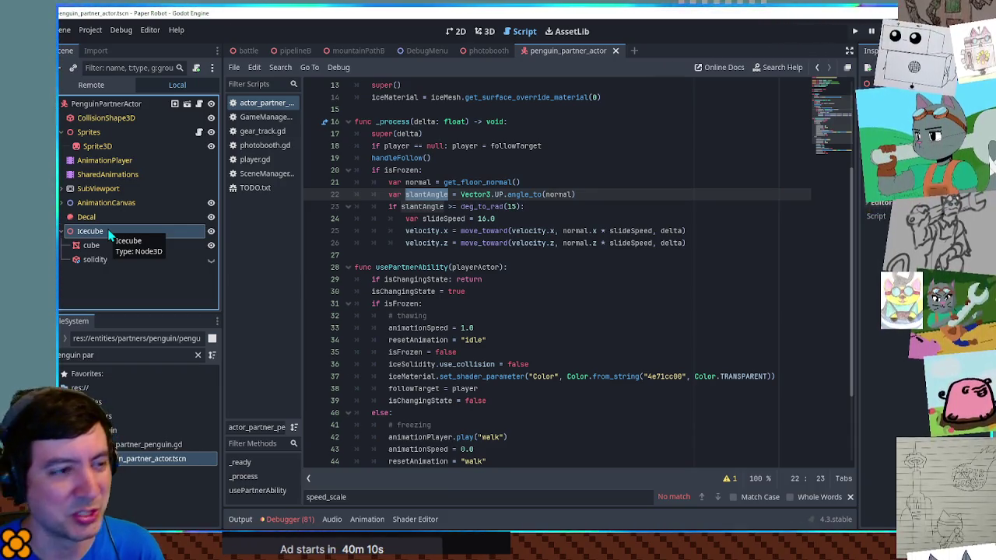
left_click(102, 246)
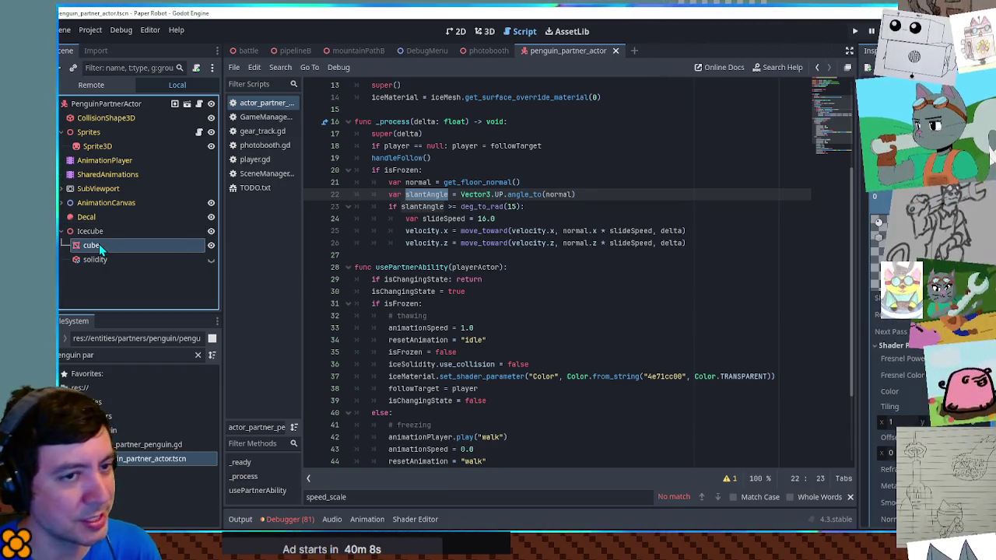
left_click(104, 233)
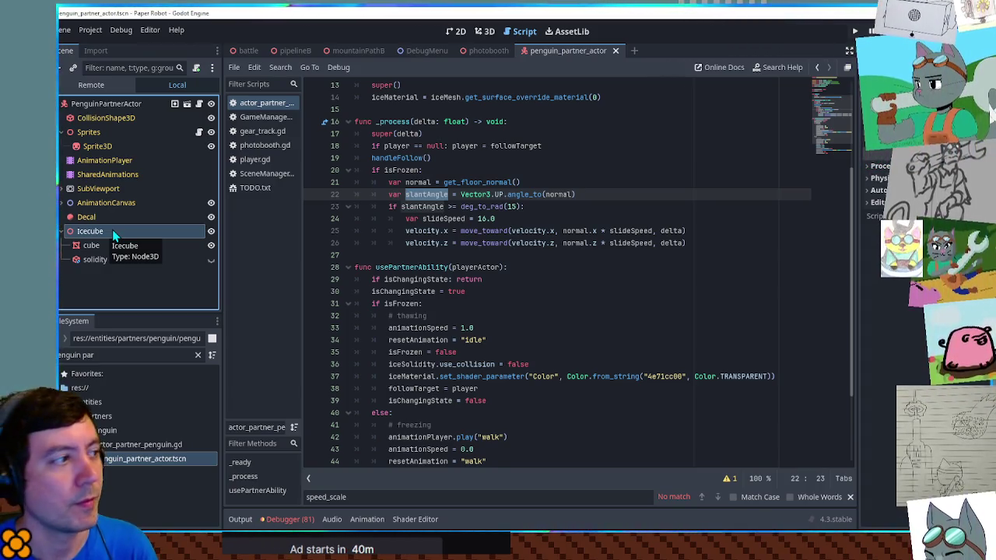
left_click(109, 244)
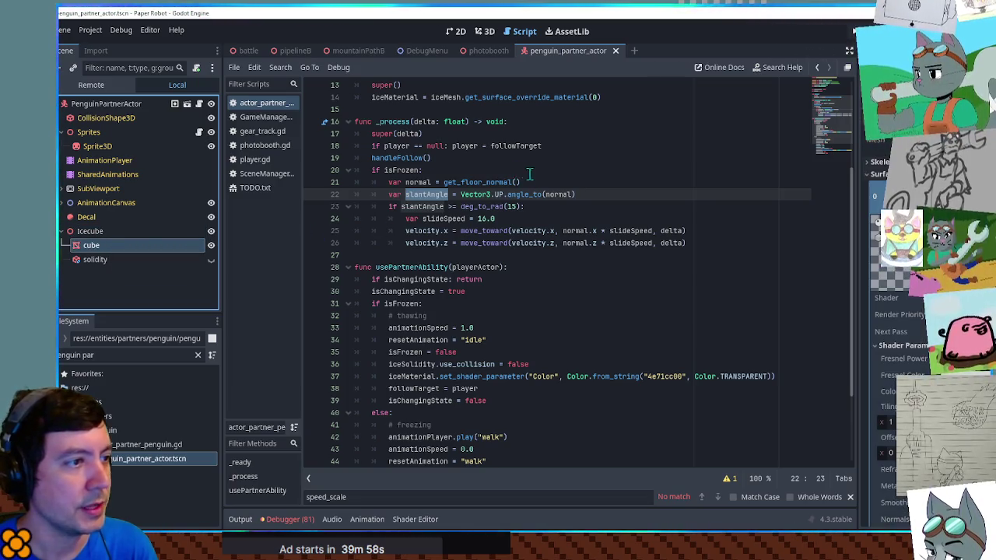
Step: Add line 27: iceMesh.rotation = iceMesh.rotation.move_toward(normal, delta) in the frozen slope block
scroll(547, 188, "up", 4)
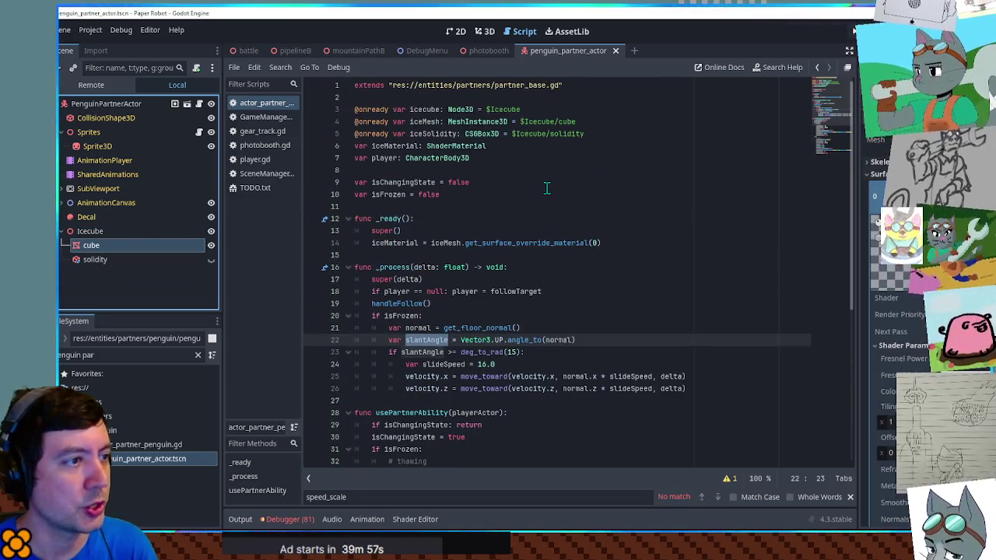
double_click(425, 123)
scroll(537, 215, "down", 5)
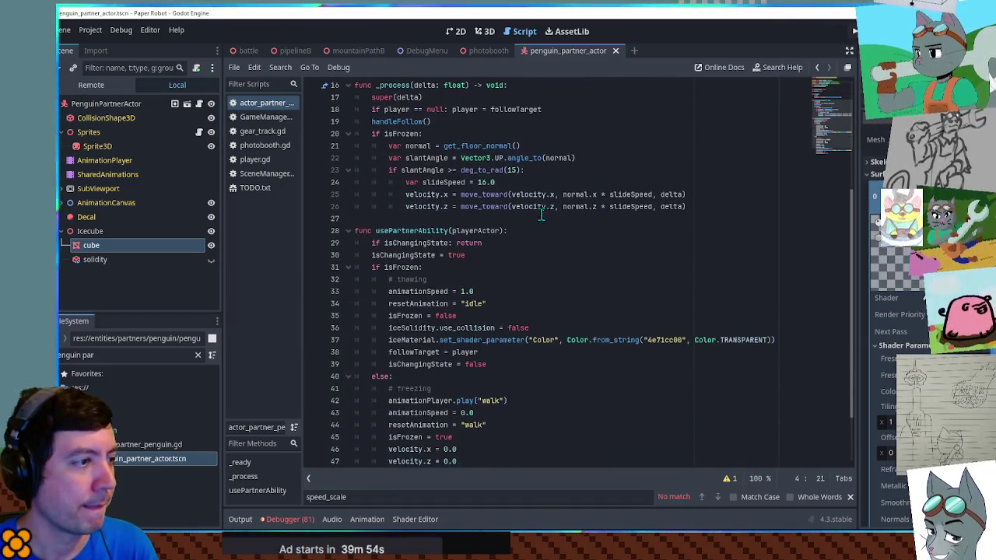
left_click(690, 207)
key("Return")
type("iceMesh.")
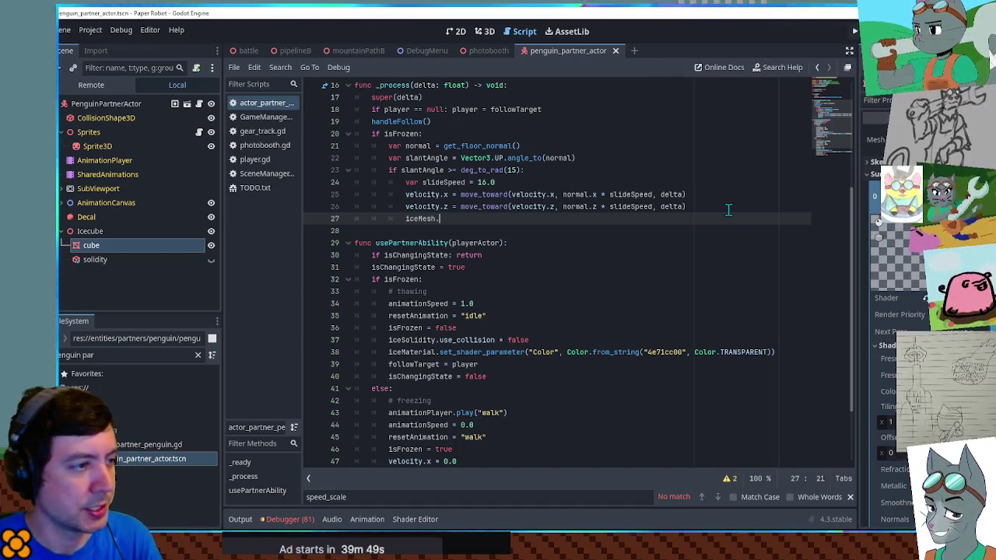
type("rotation")
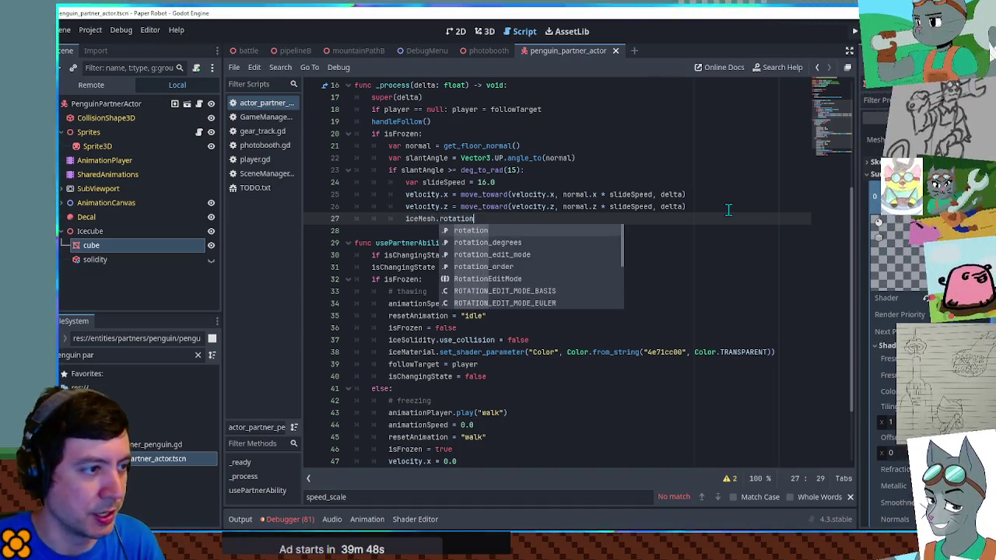
type(" = ice")
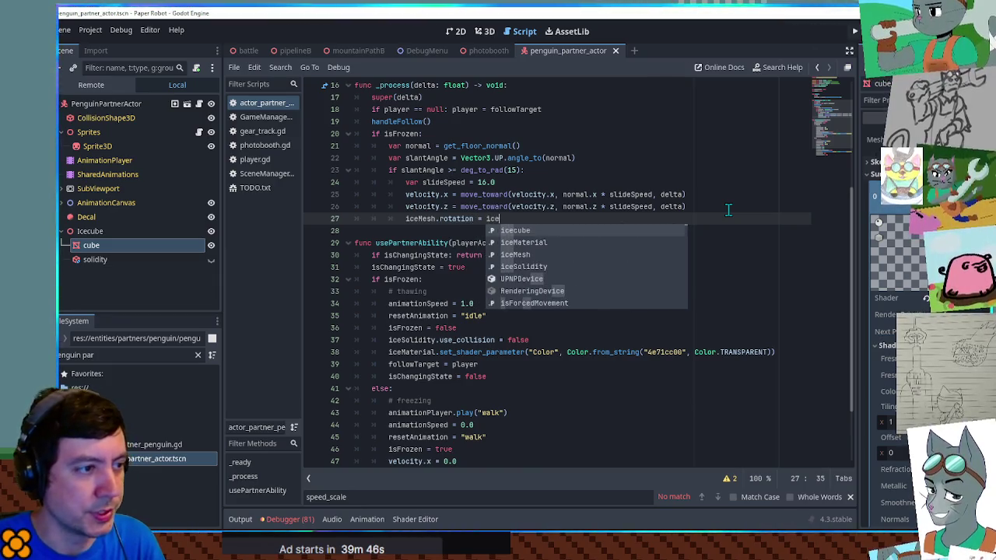
type("M")
key("Return")
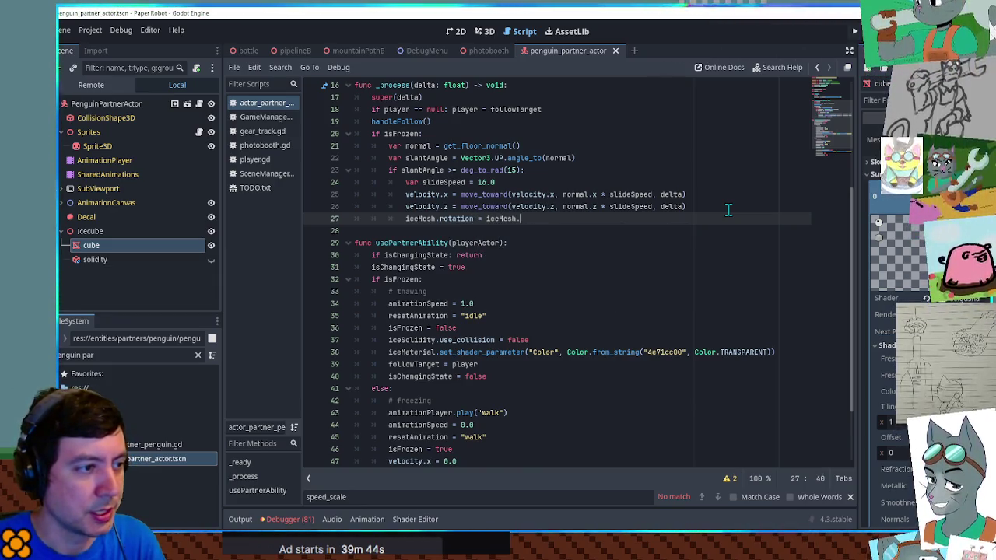
type(".rotation")
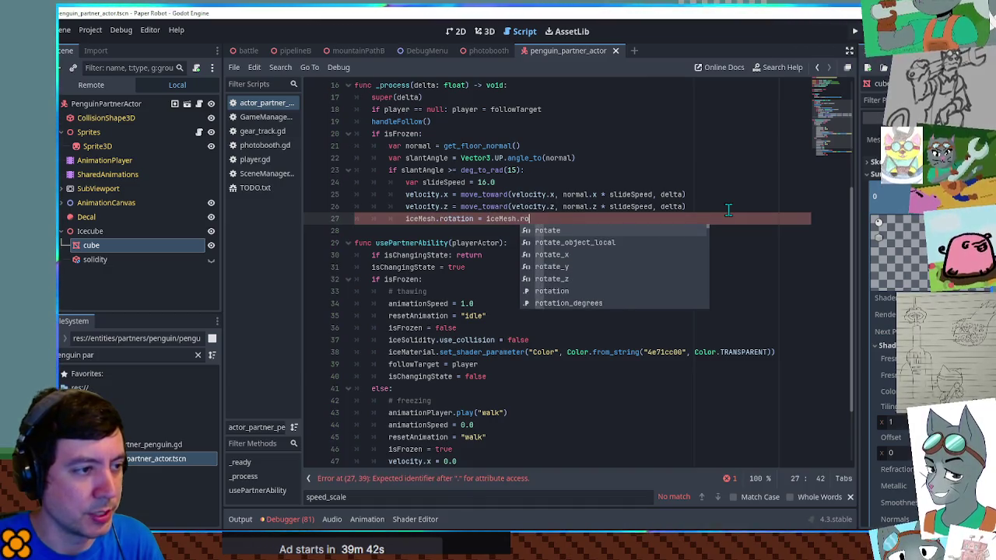
type(".")
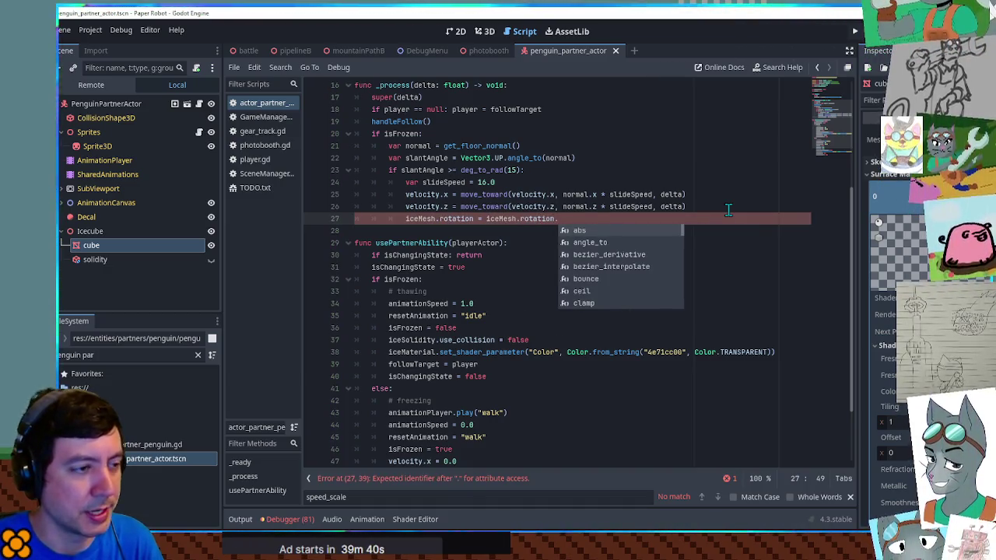
type("move")
key("Return")
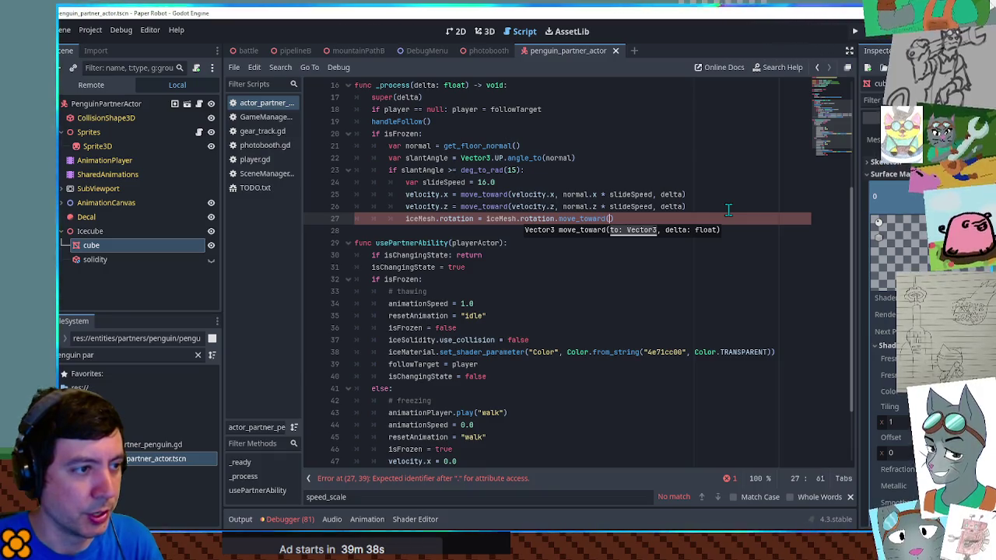
type("normal")
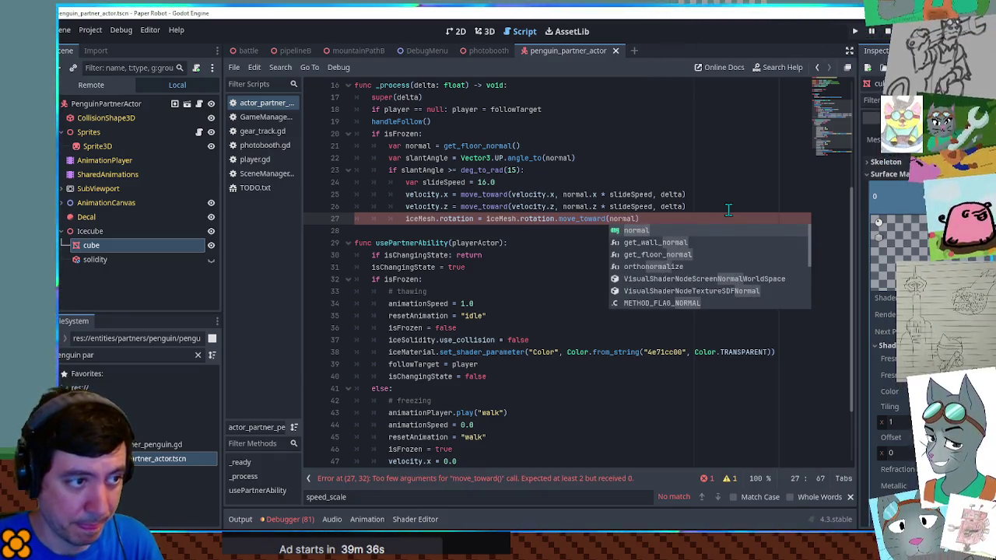
type(", delta")
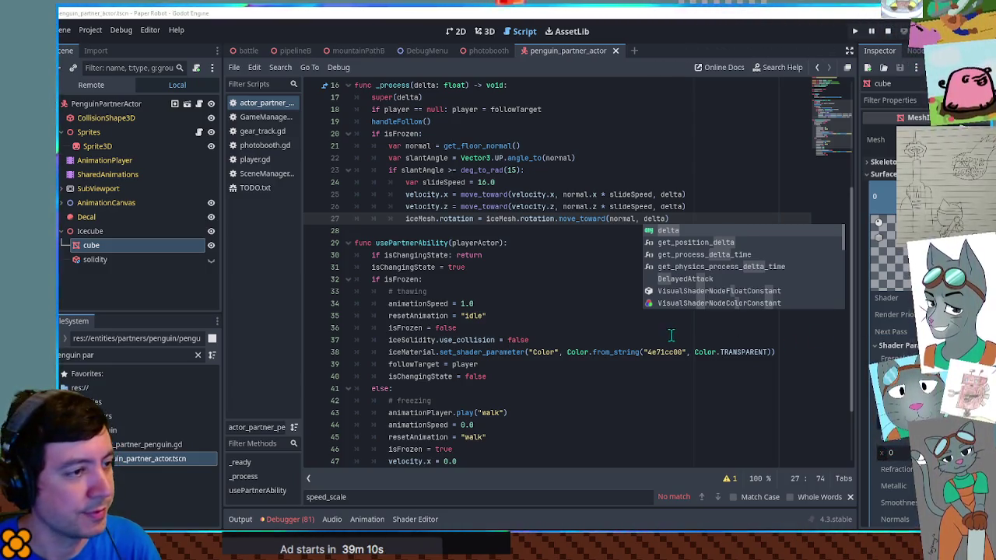
key("Right")
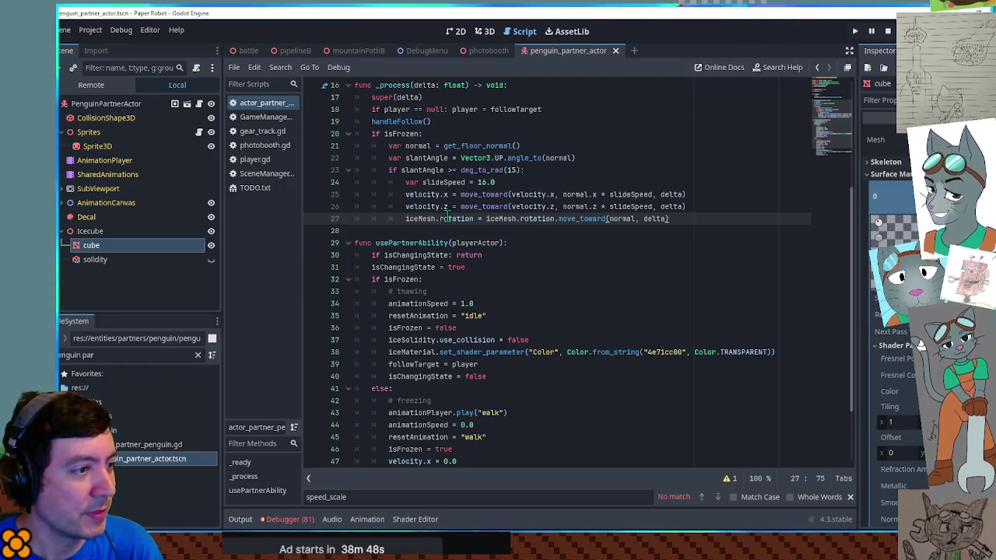
Step: Select and copy the line 27 rotation statement
left_click_drag(433, 218, 703, 218)
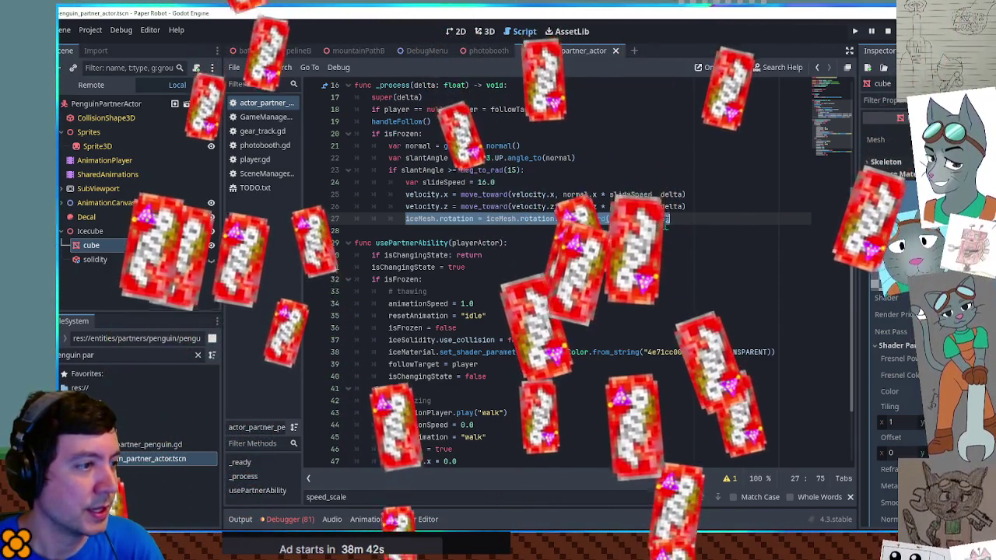
key("Right")
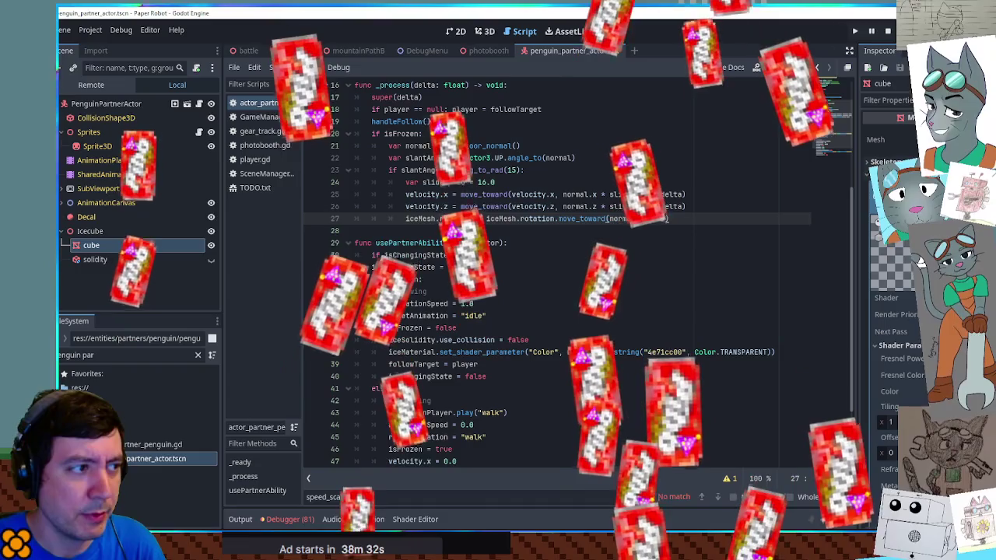
key("Home")
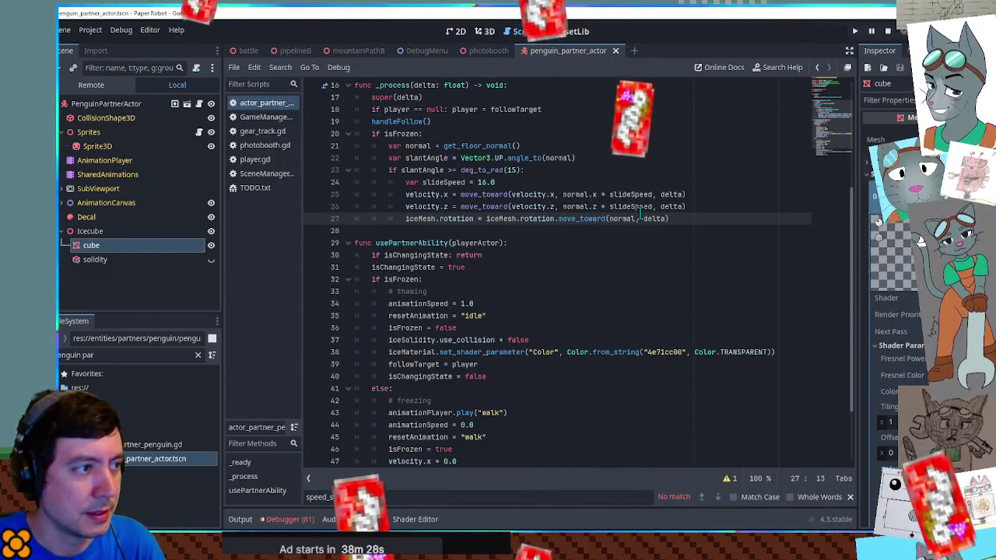
Step: Paste the rotation line below handleFollow(), easing toward Vector3.UP instead of the floor normal
key("Up")
key("Up")
key("Up")
key("Up")
key("Up")
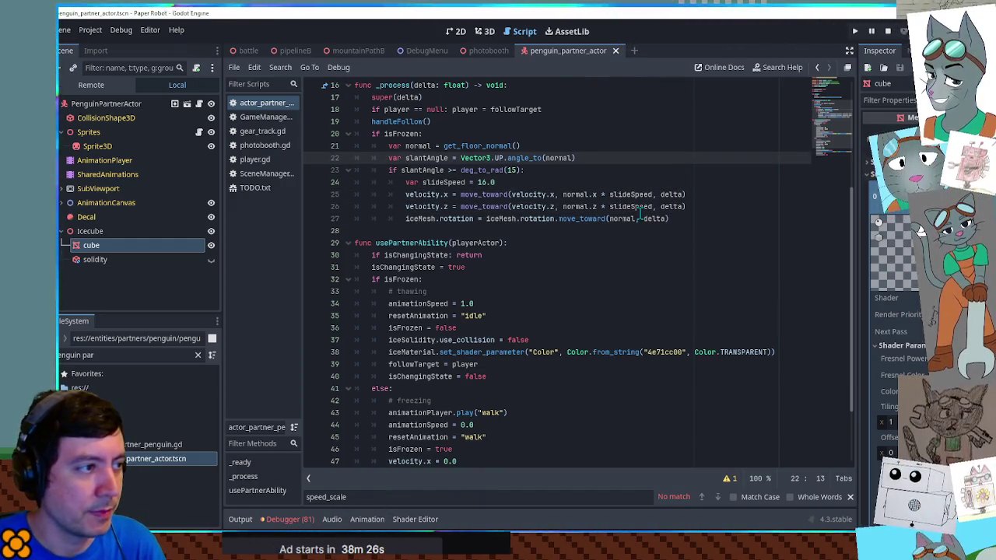
key("Up")
key("Up")
key("Up")
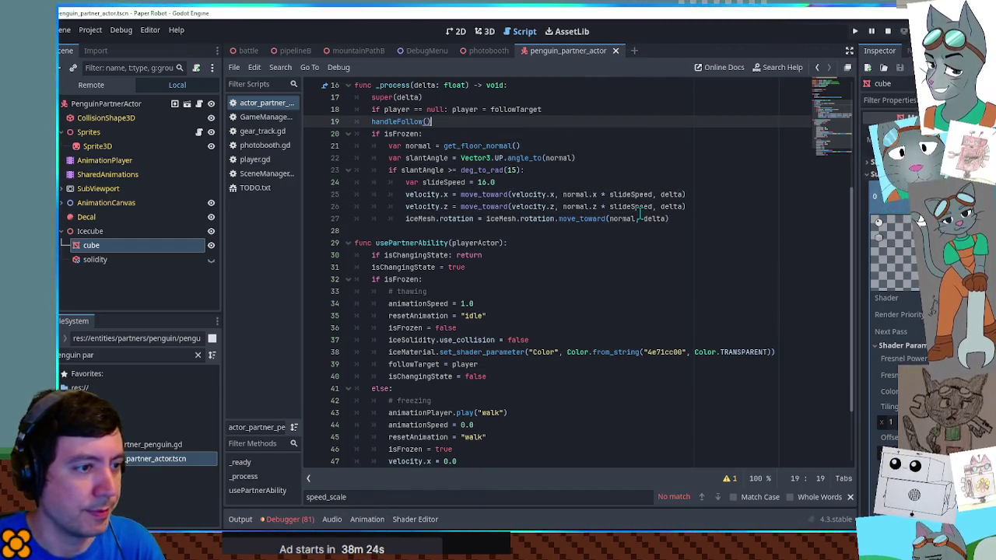
key("Return")
type("iceMesh.rotation = iceMesh.rotation.move_toward(normal, delta)")
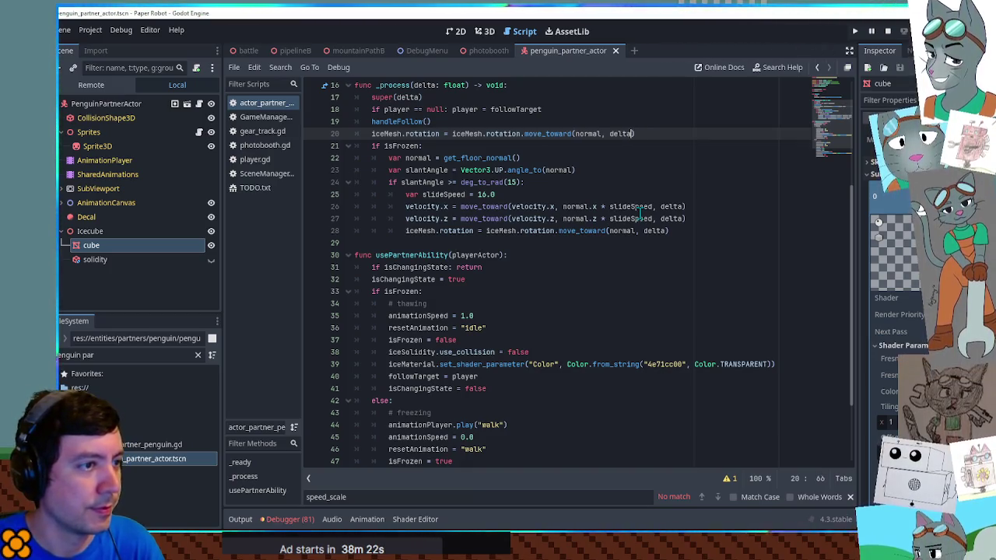
key("Left")
key("Left")
key("Left")
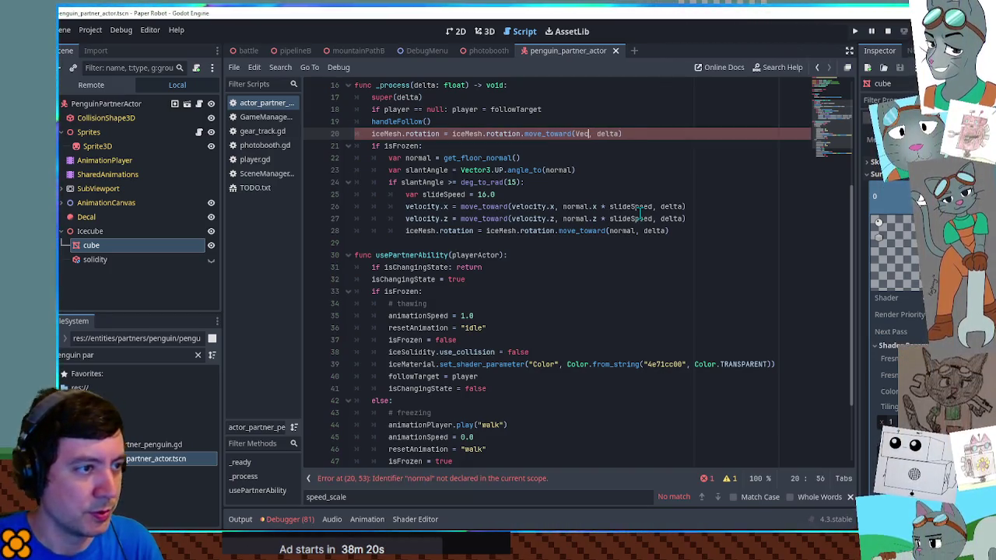
type("tor3.UP")
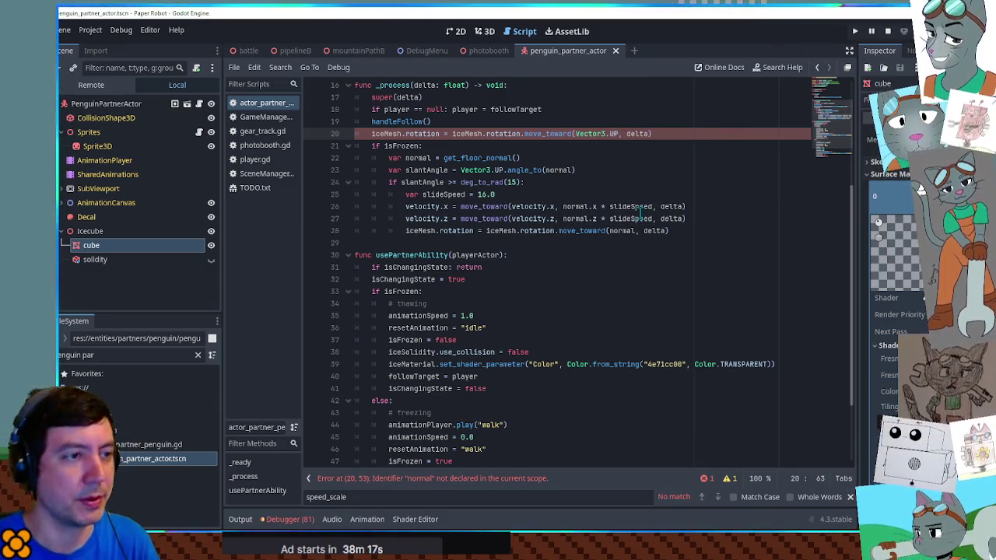
left_click(666, 231)
type("* 3.0")
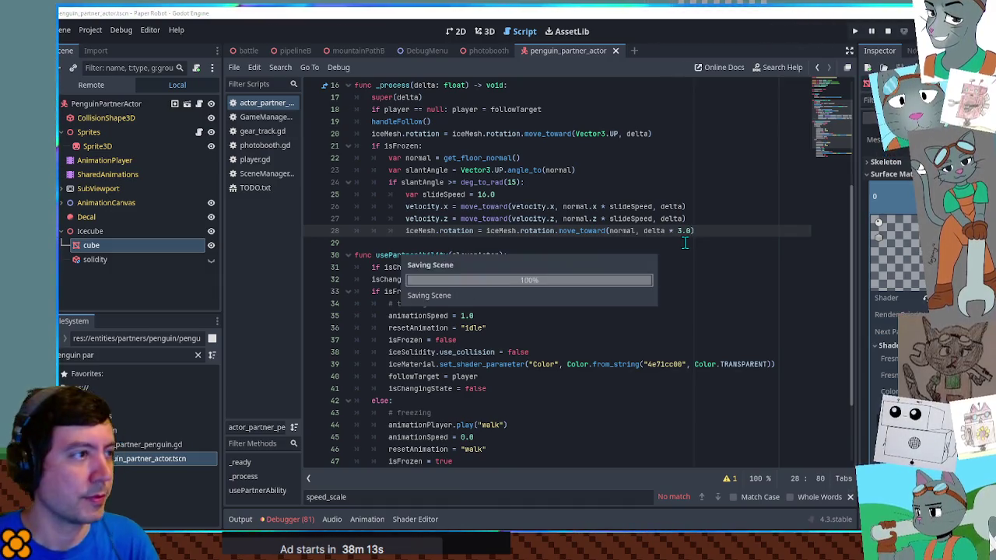
key("F5")
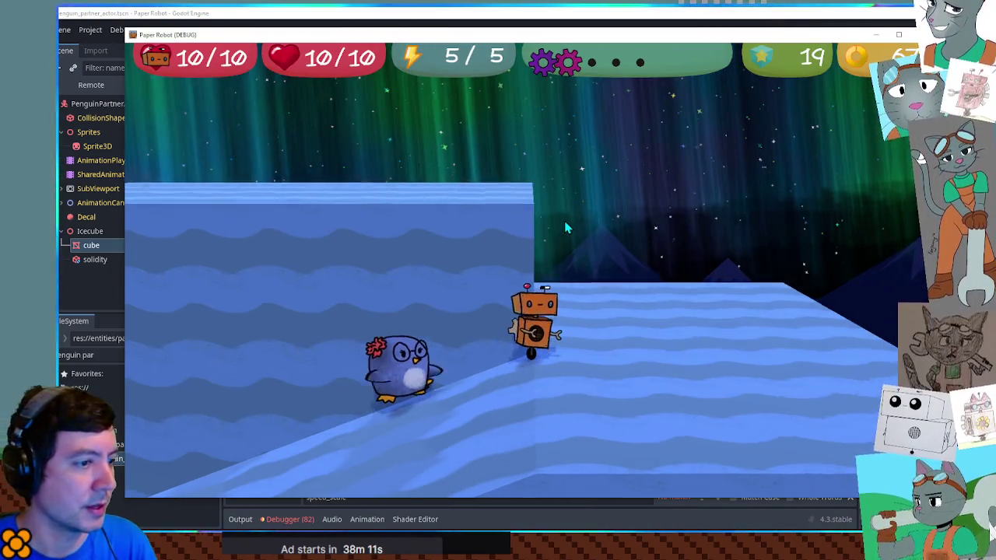
key("d")
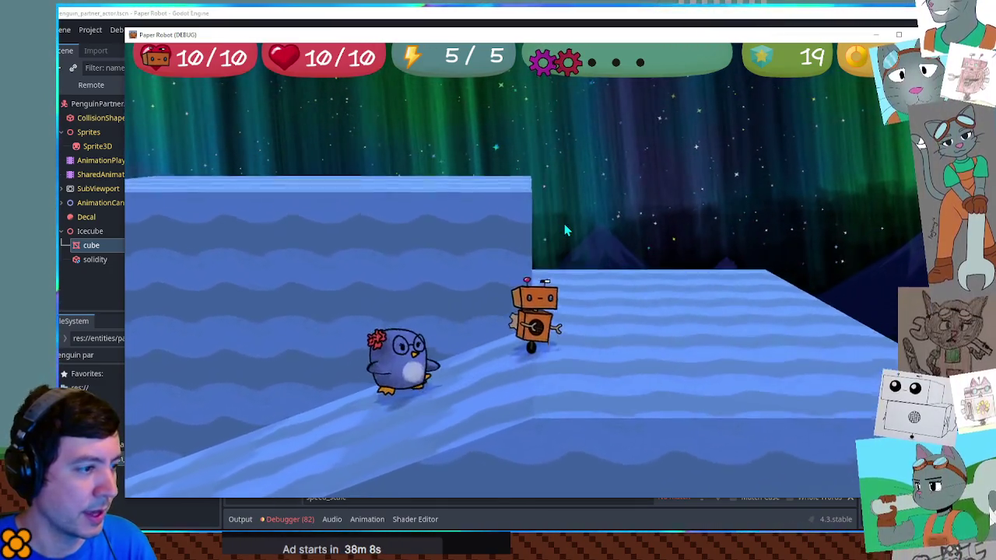
key("a")
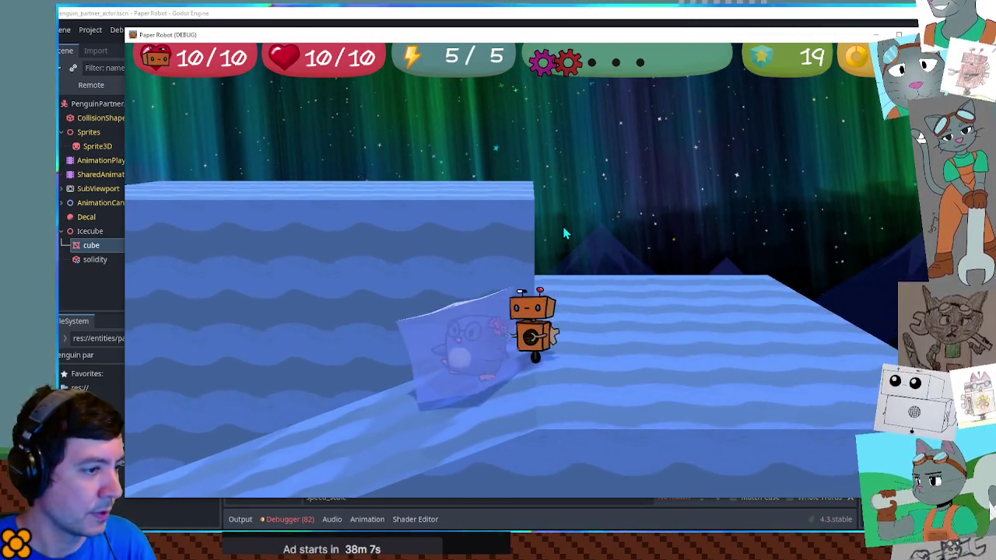
key("space")
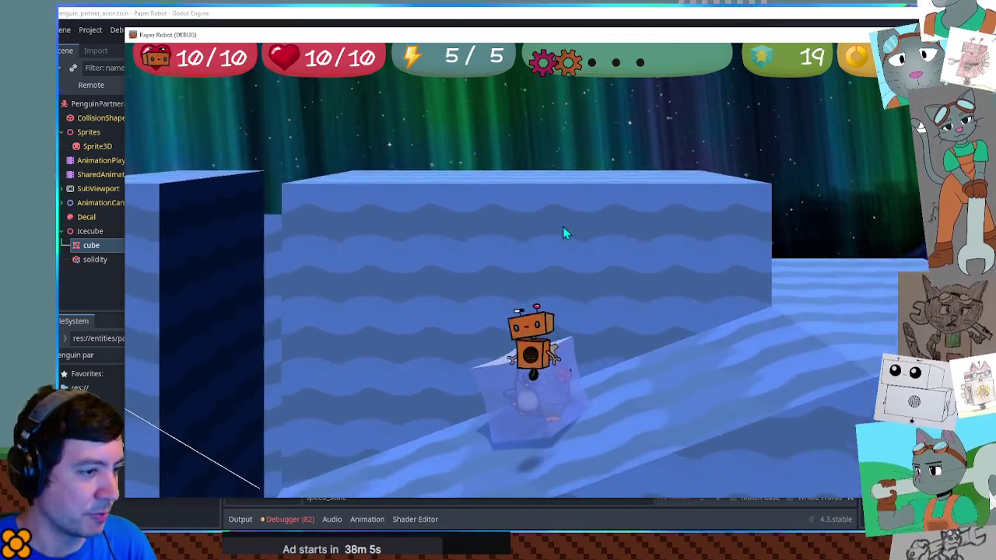
key("d")
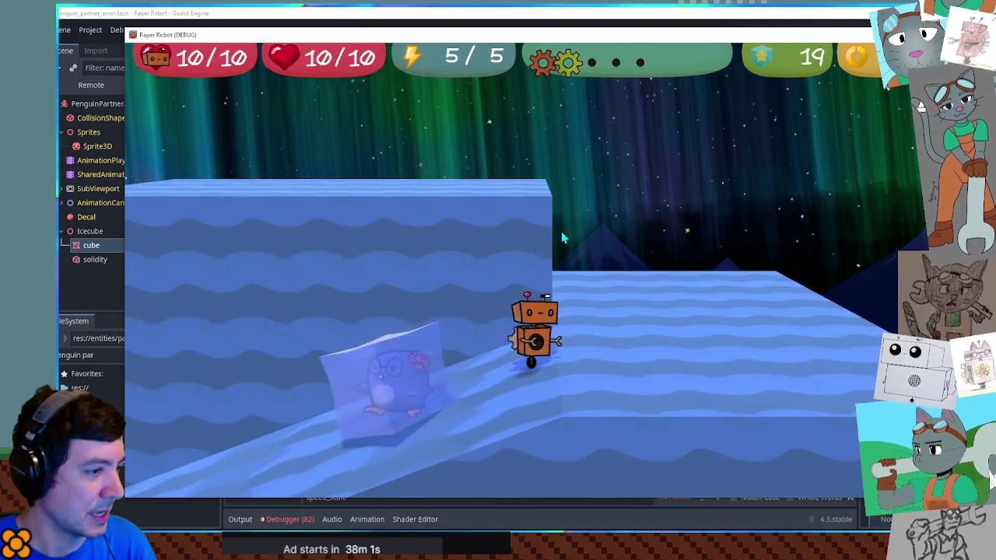
key("Left")
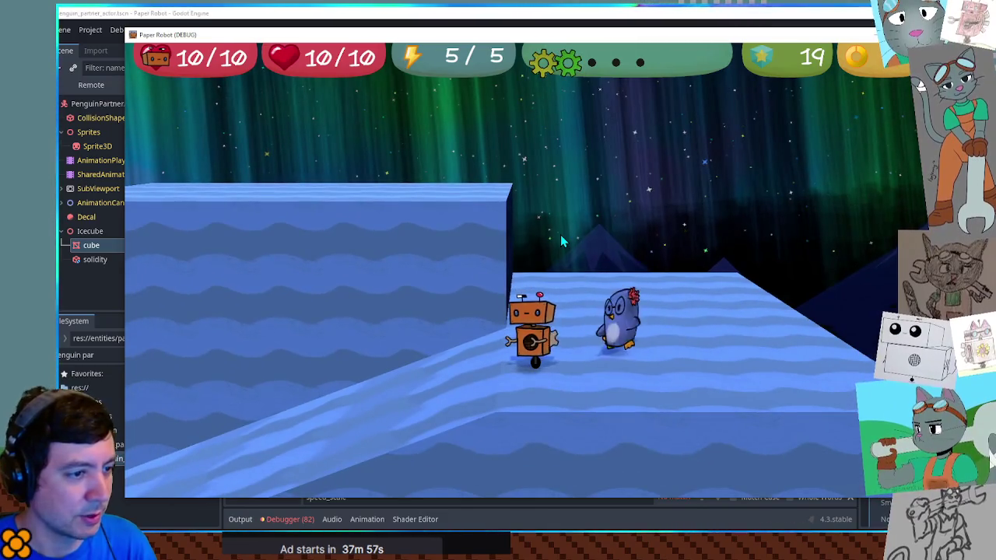
key("Up")
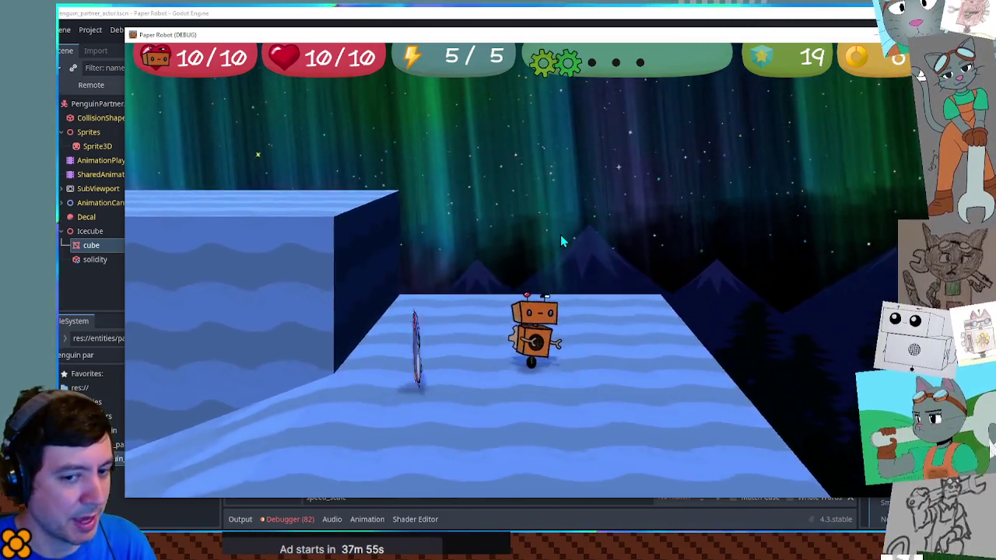
key("Left")
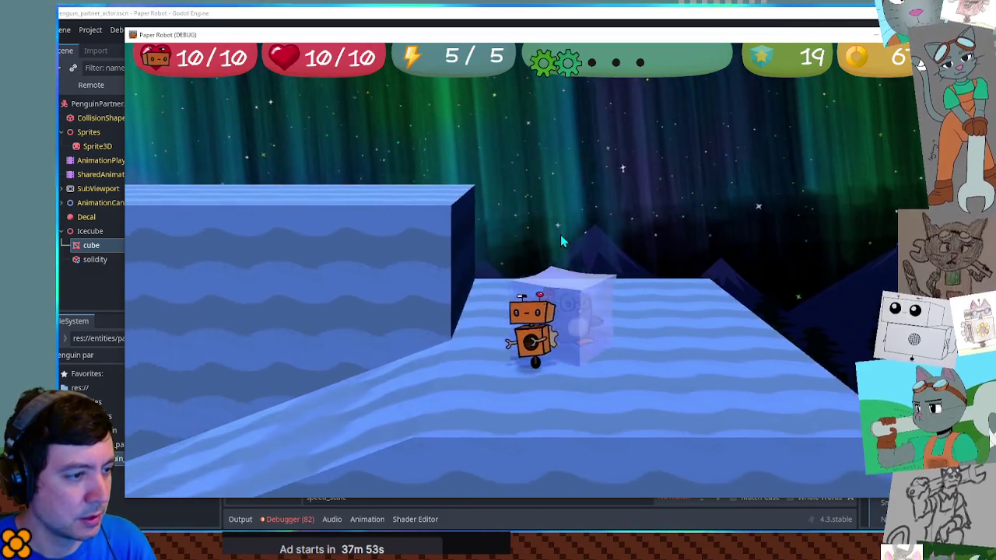
key("Left")
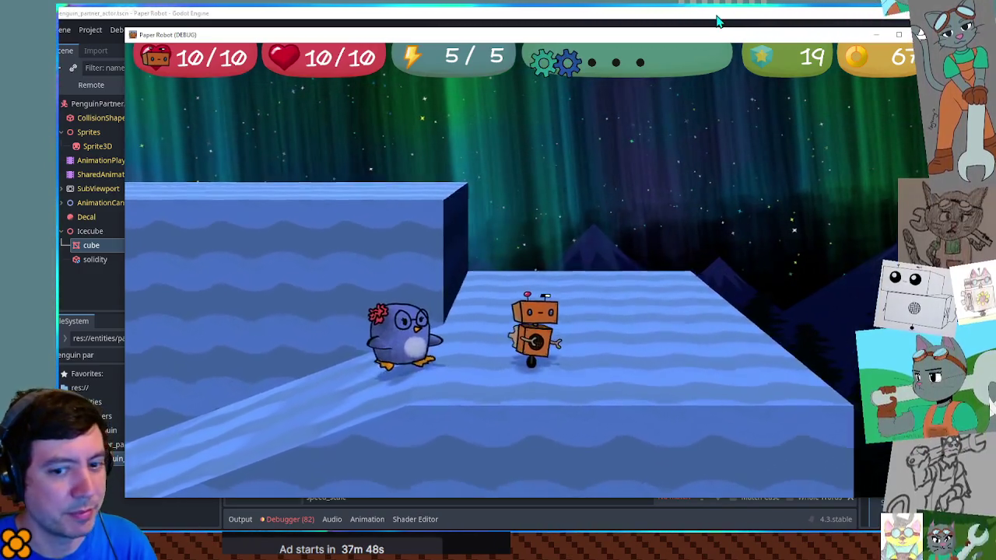
key("F8")
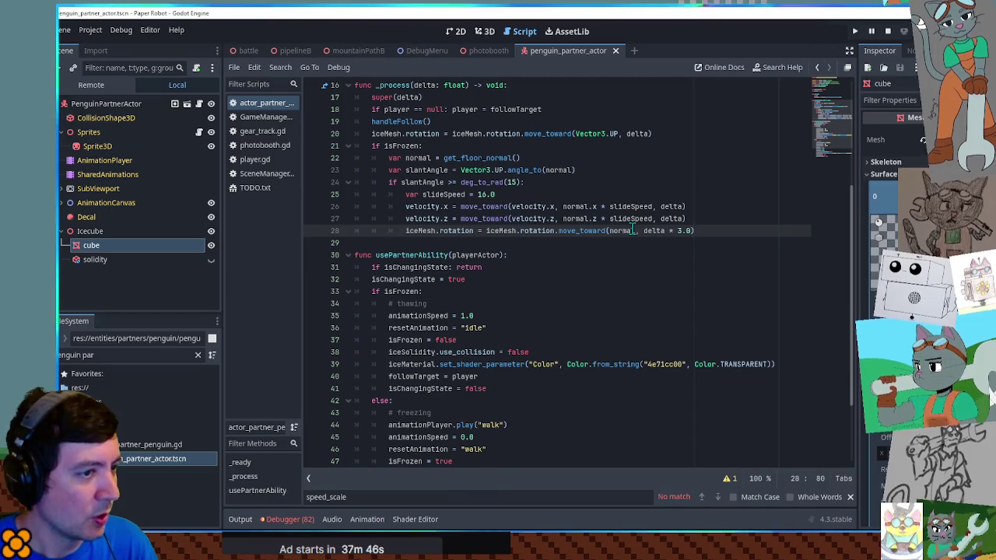
Step: Add print(iceMesh.rotation) below line 28 and run the game with F5
double_click(623, 231)
key("Home")
key("ctrl+shift+Right")
key("ctrl+shift+Right")
key("ctrl+shift+Right")
key("ctrl+c")
key("End")
key("Return")
type("print(")
key("ctrl+v")
key("F5")
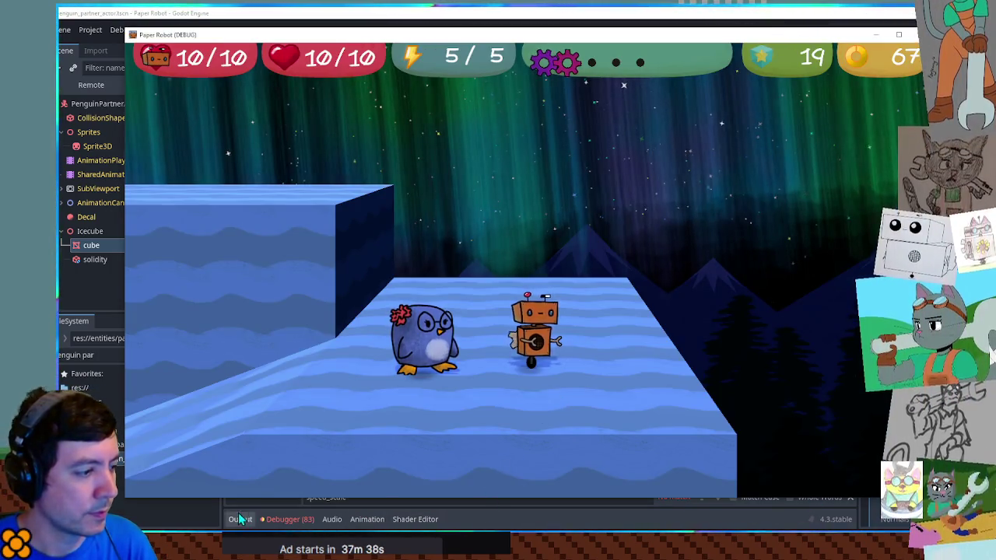
Step: Walk the robot to the penguin, freeze and thaw it, then close the game with F8
left_click(241, 519)
key("alt+Tab")
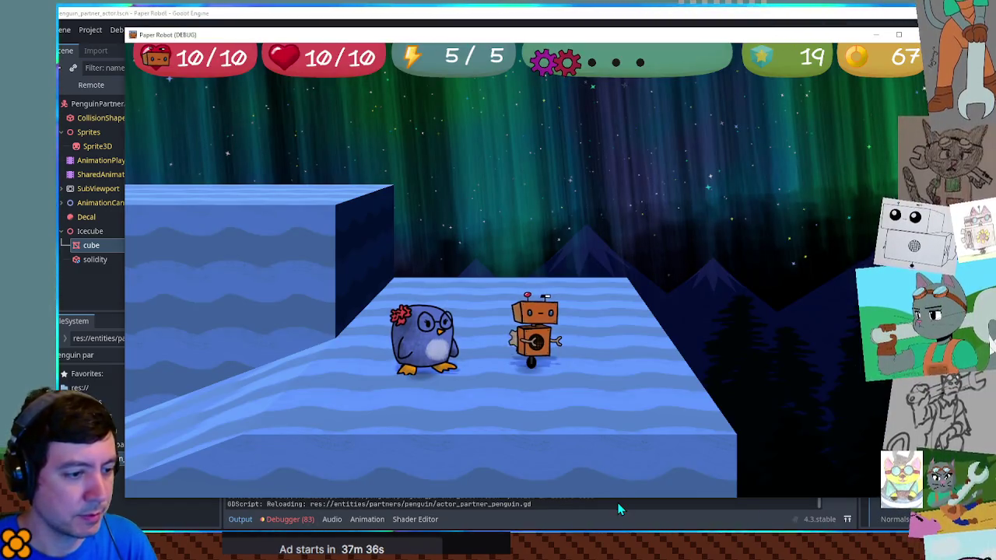
key("Left")
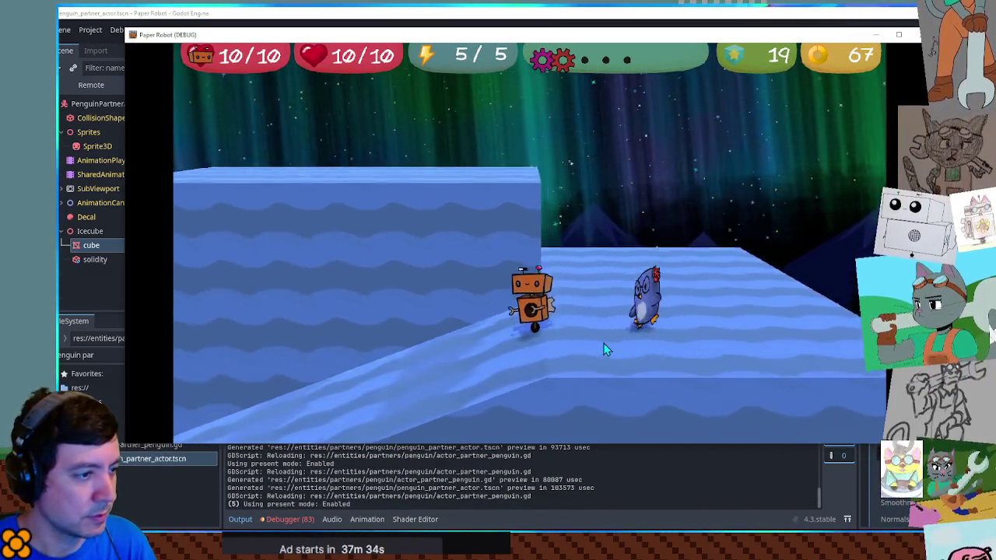
key("e")
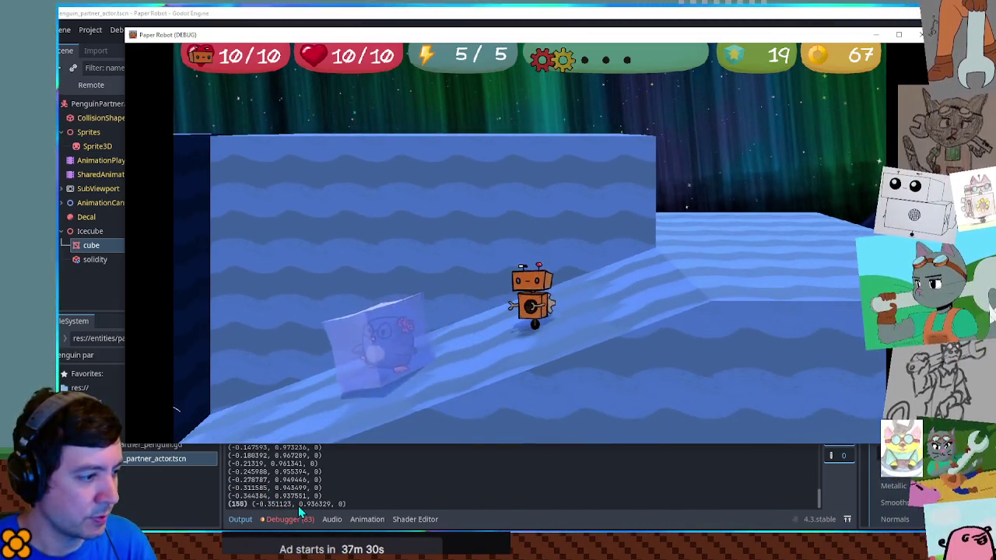
key("e")
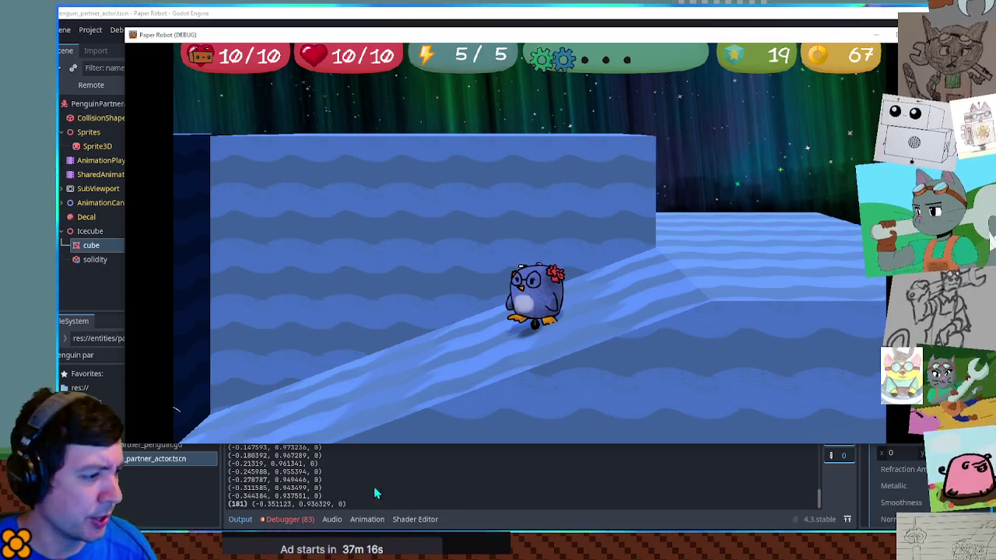
key("F8")
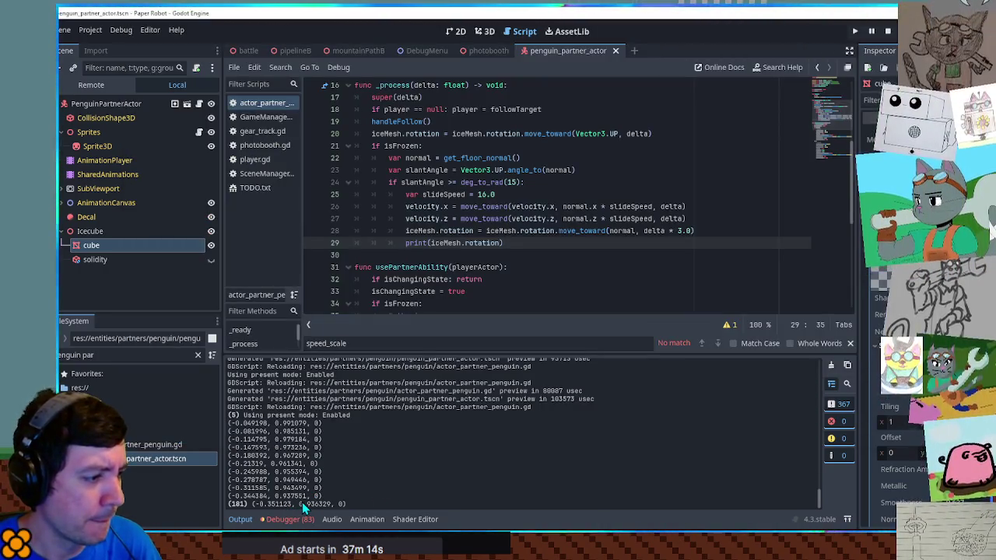
Step: Add 'normal.y = 0.0' below the get_floor_normal() line 22, save, and relaunch the game
double_click(418, 158)
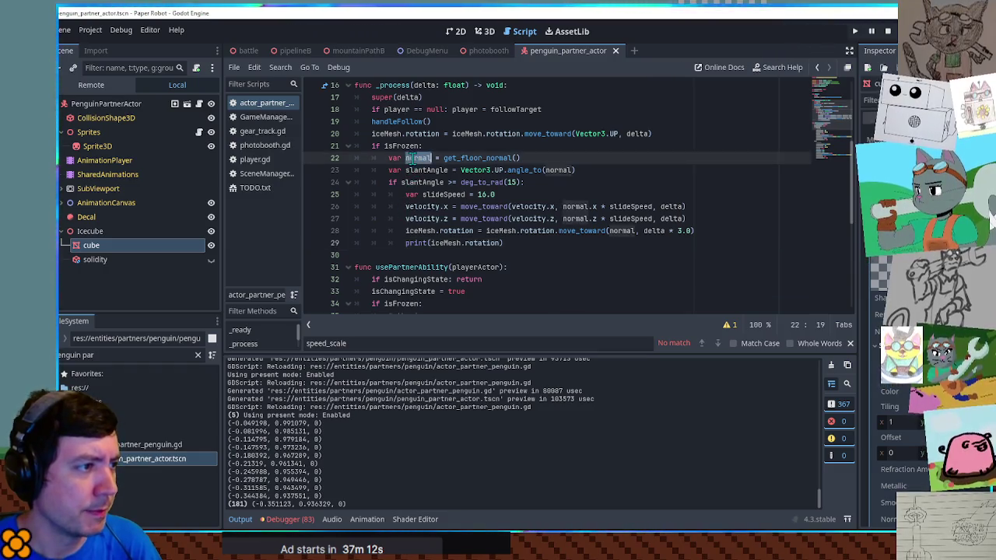
left_click(562, 160)
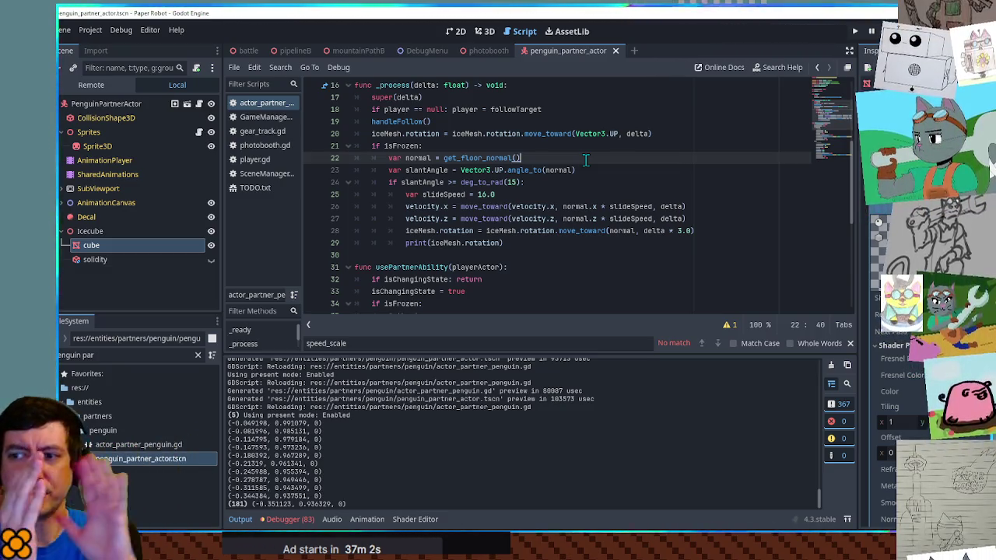
key("Return")
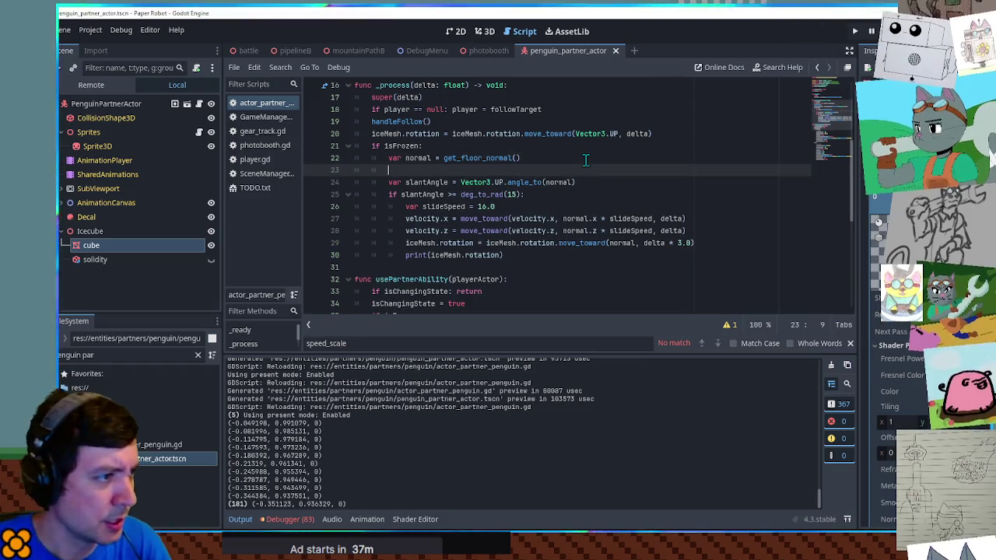
type("normal.y = ")
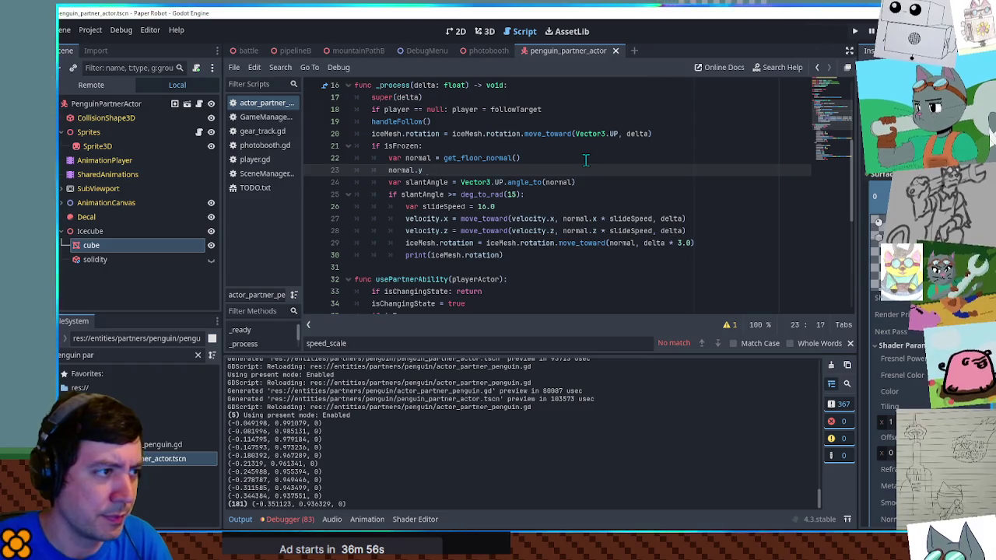
type("0.0")
key("ctrl+s")
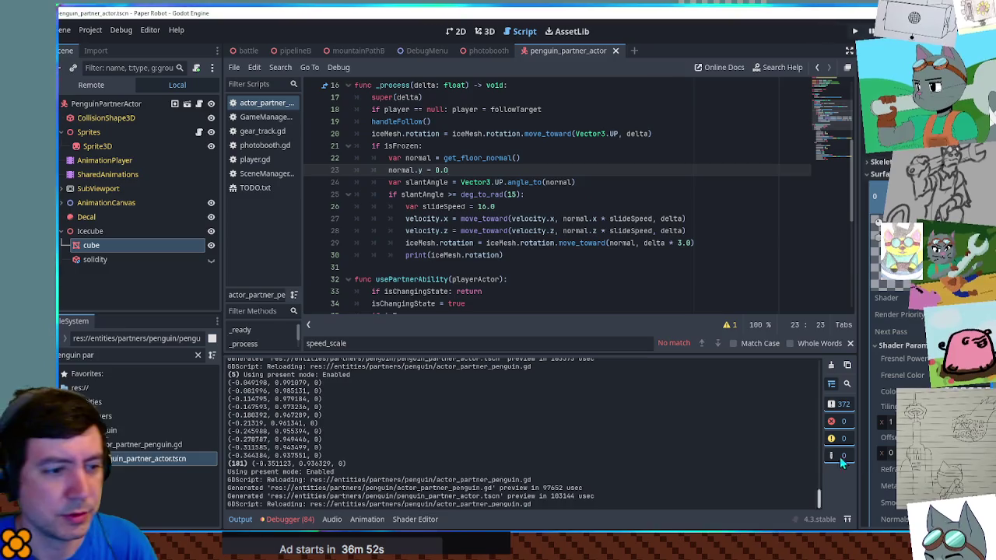
key("alt+Tab")
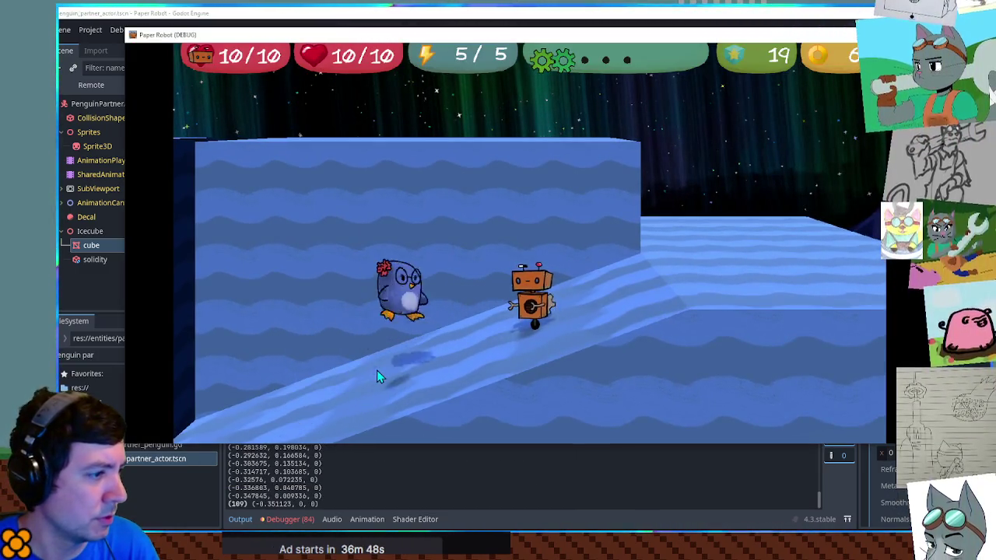
Step: Freeze the penguin into its ice cube to test sliding, then return to the editor
key("Up")
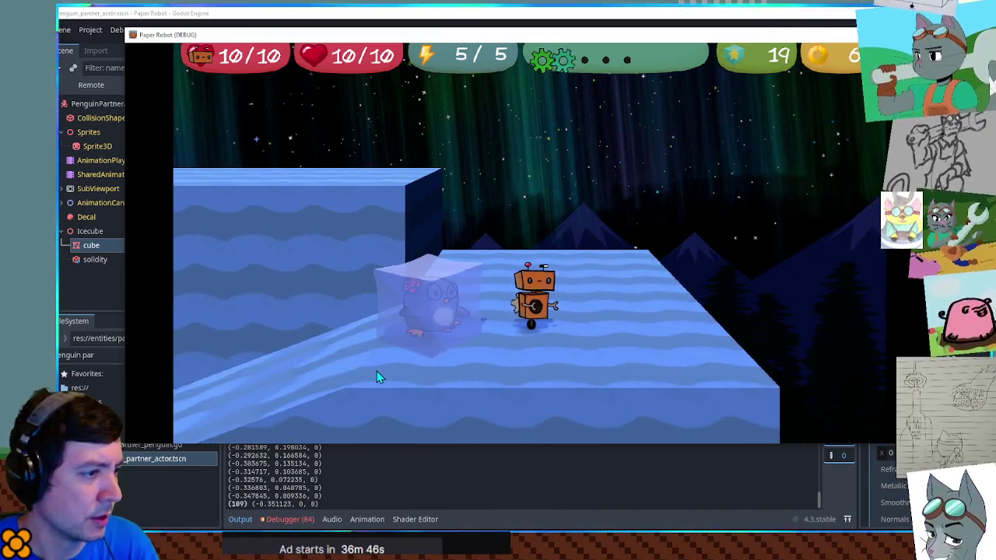
key("e")
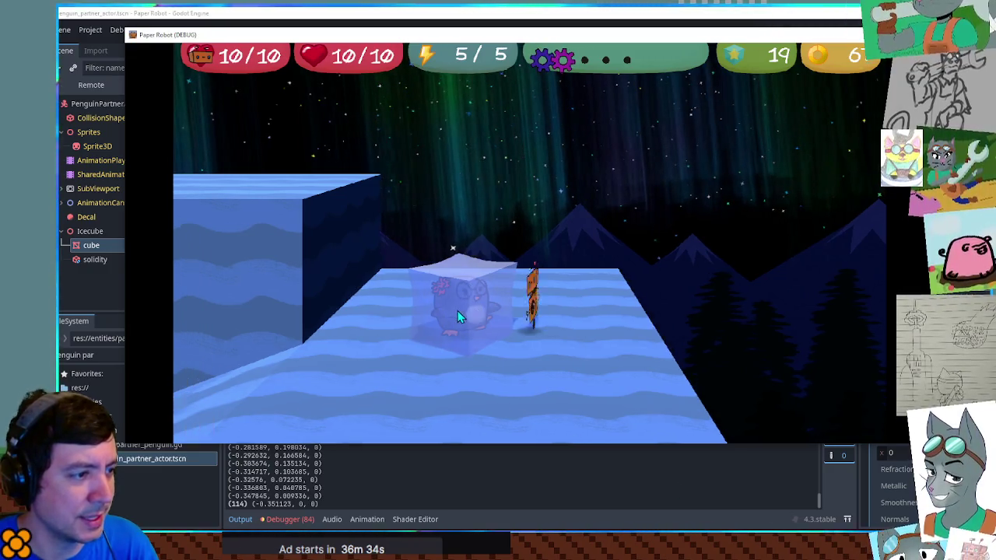
left_click(716, 472)
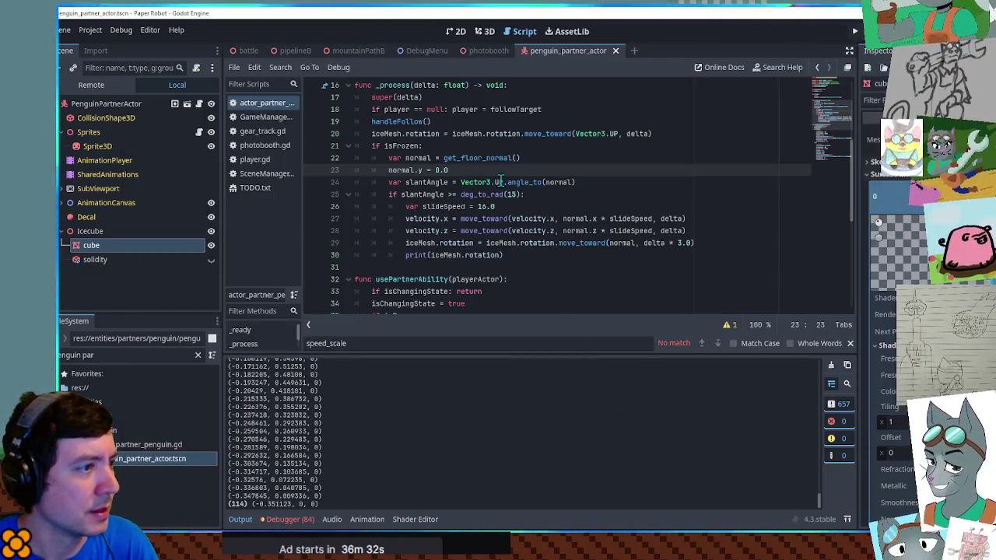
Step: Move the print(iceMesh.rotation) line from the block's end to just under line 20 and save
left_click_drag(704, 257, 697, 243)
key("BackSpace")
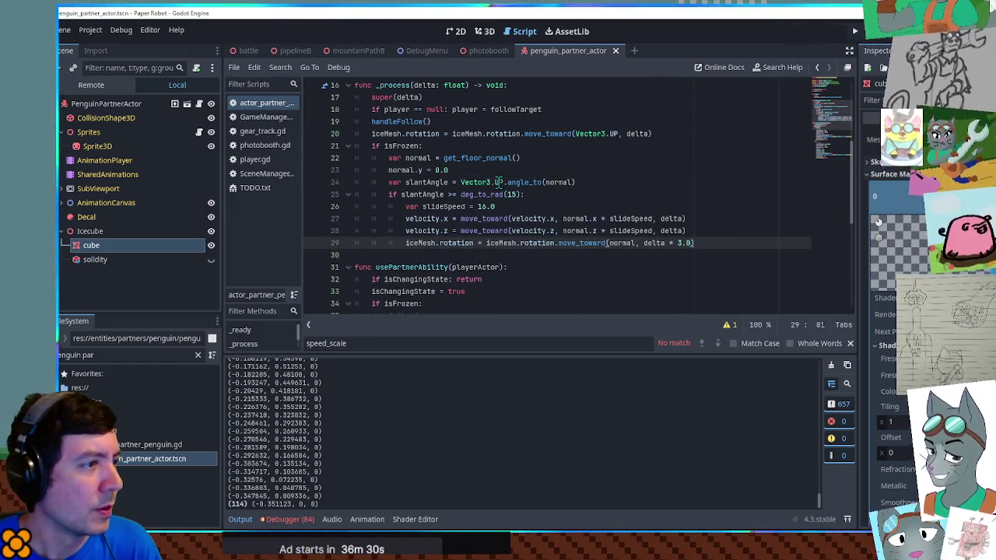
left_click(545, 133)
left_click(684, 134)
key("Return")
key("ctrl+v")
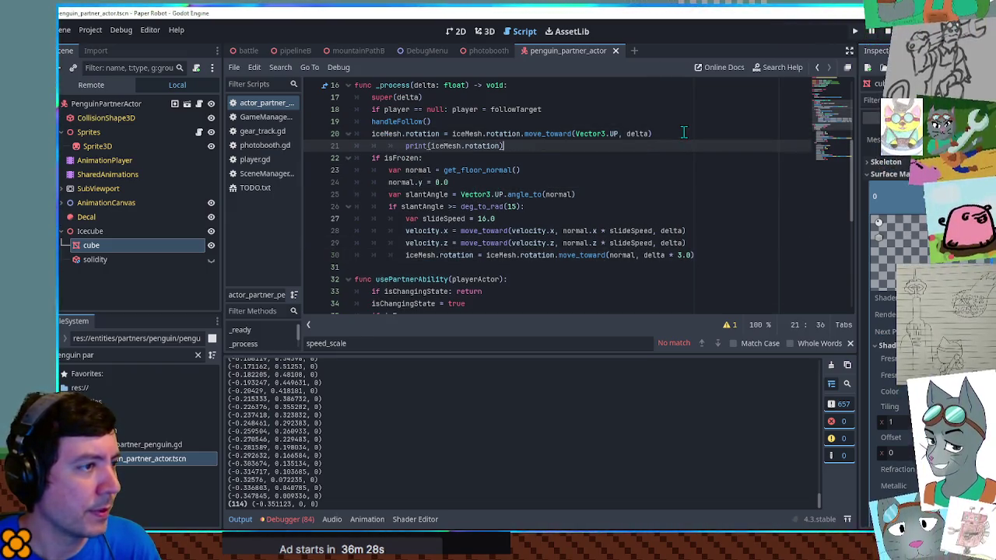
key("shift+Tab")
key("shift+Tab")
key("ctrl+s")
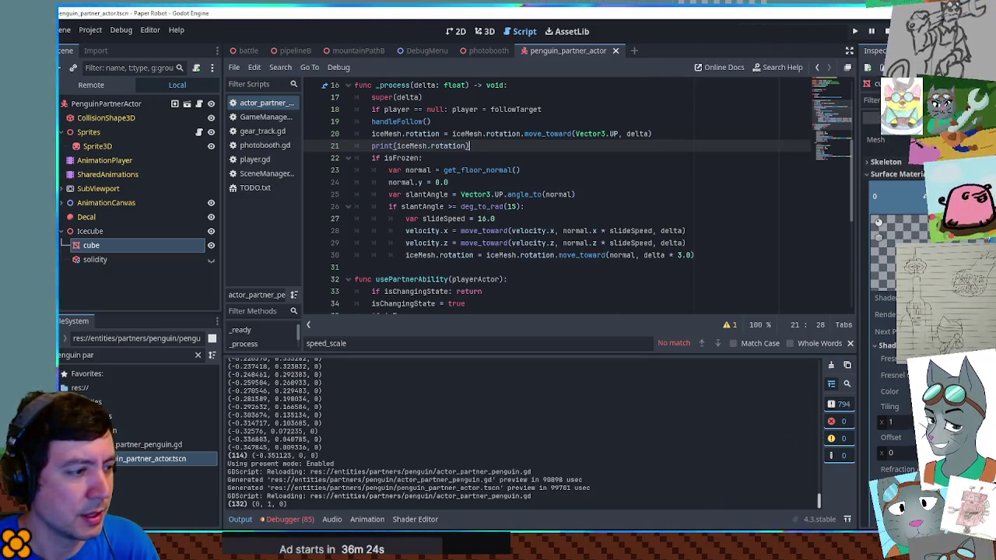
Step: Delete the temporary print line, rerun the game, and examine line 29's move_toward call
left_click(688, 134)
key("shift+Down")
key("Delete")
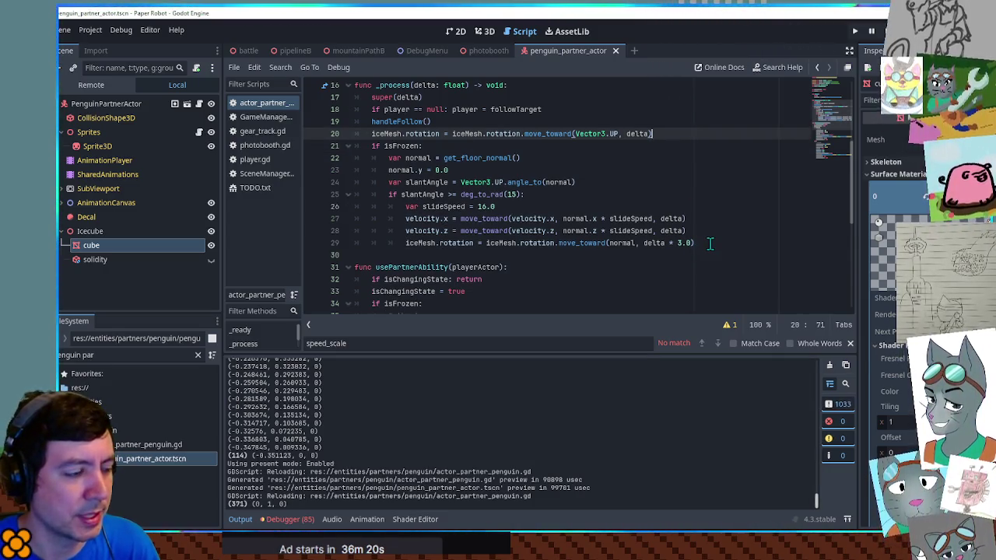
key("F5")
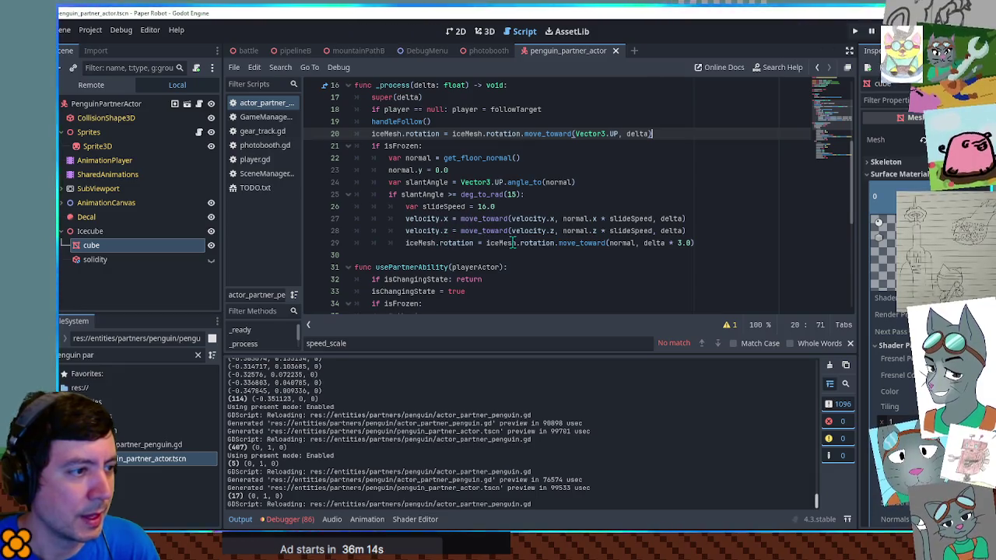
double_click(620, 243)
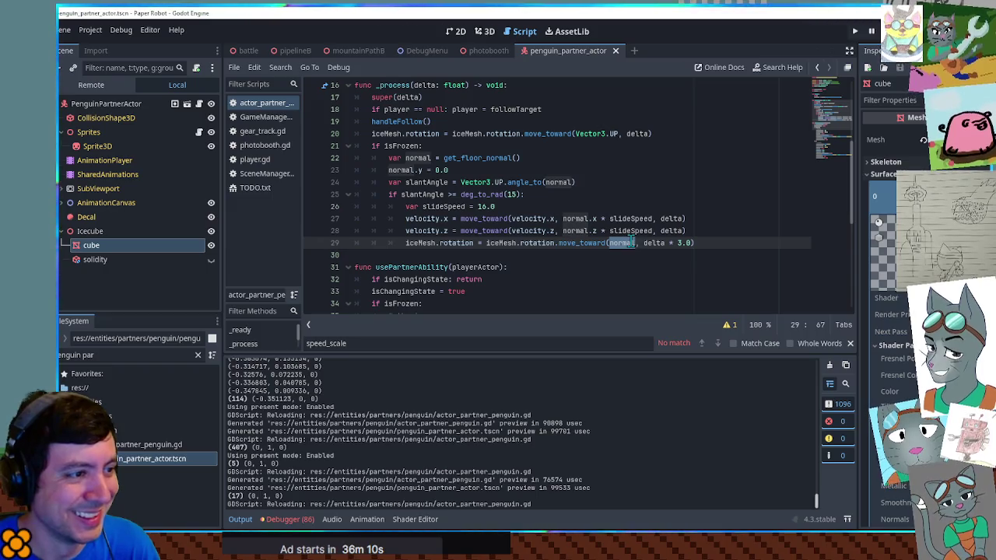
double_click(541, 243)
double_click(593, 243)
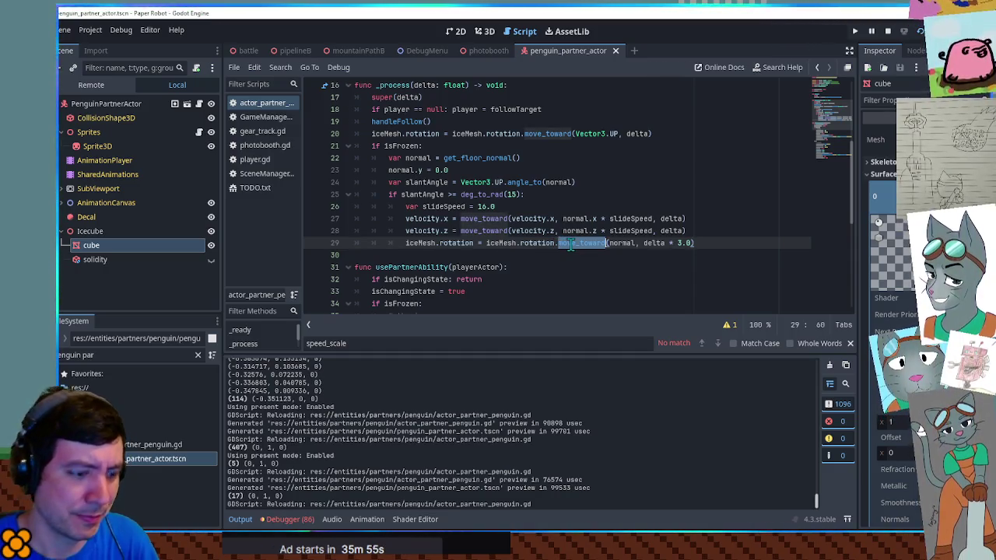
Step: Try lerp in place of move_toward and undo it, then start line 30 with iceMesh.rotation
type("lerp")
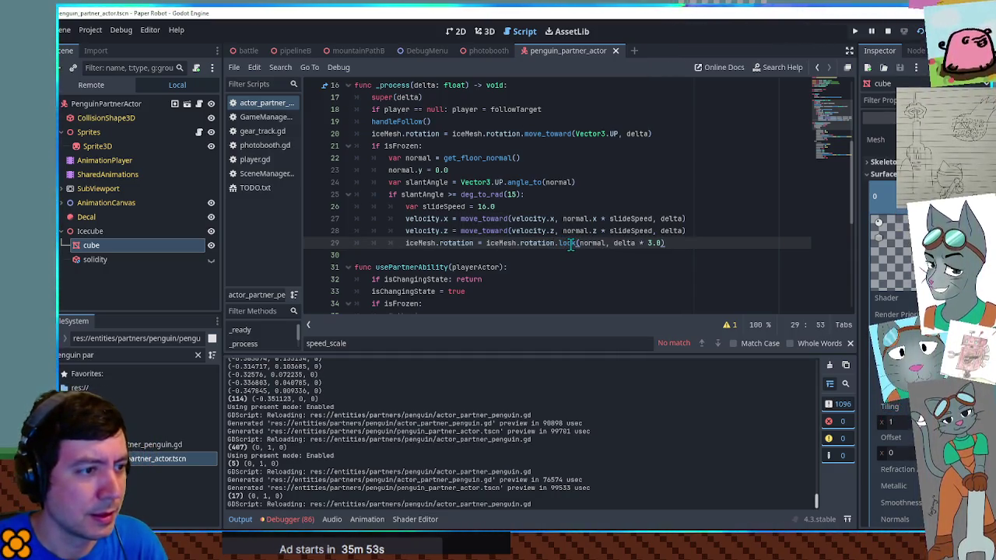
key("ctrl+z")
key("End")
key("Return")
key("BackSpace")
key("BackSpace")
key("BackSpace")
type("eM")
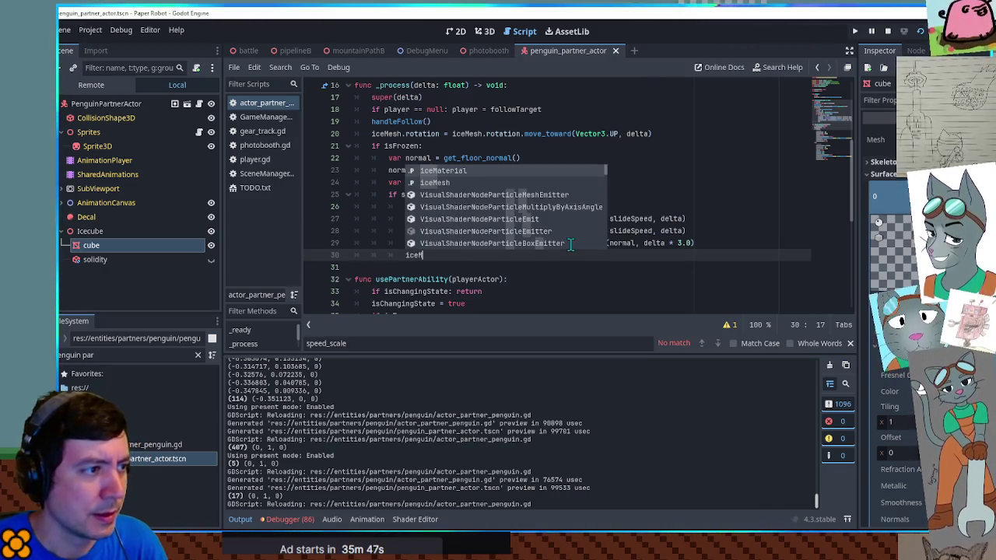
type("esh.rota")
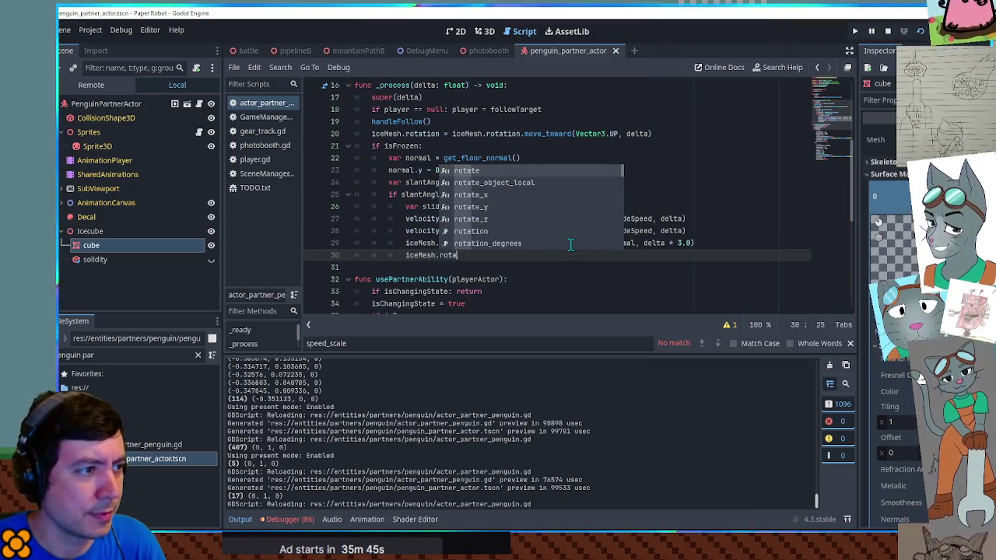
type("tion.loo")
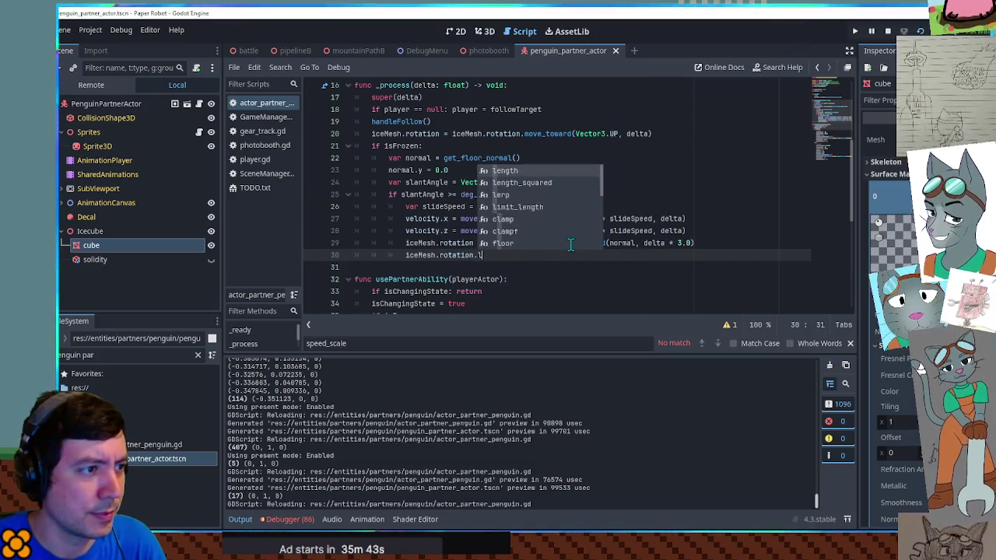
key("BackSpace")
key("BackSpace")
key("BackSpace")
type("poi")
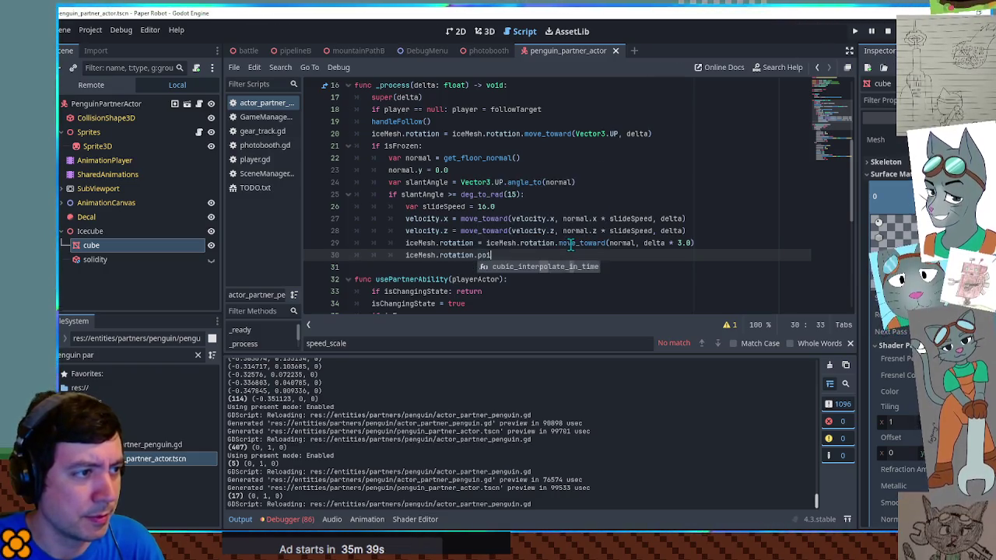
key("Escape")
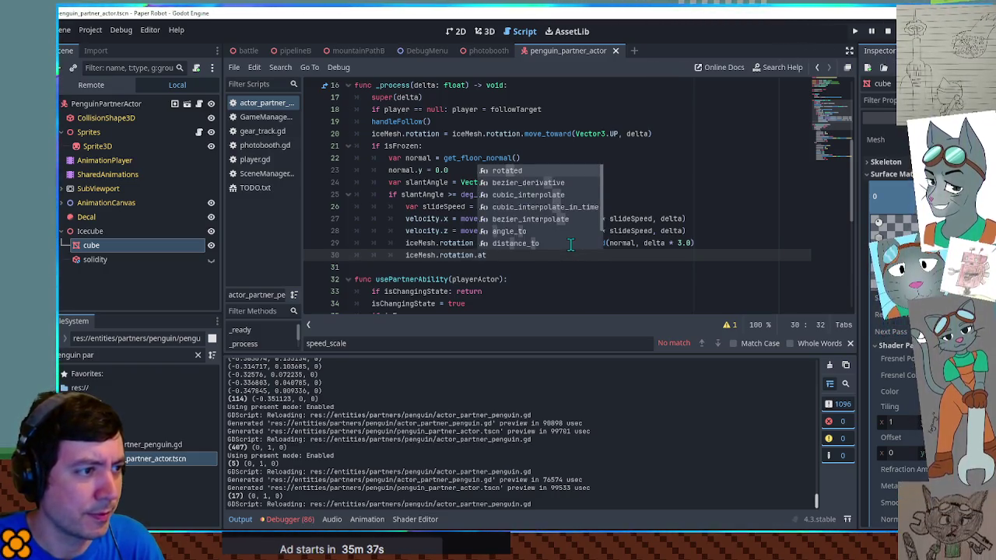
key("BackSpace")
key("BackSpace")
key("BackSpace")
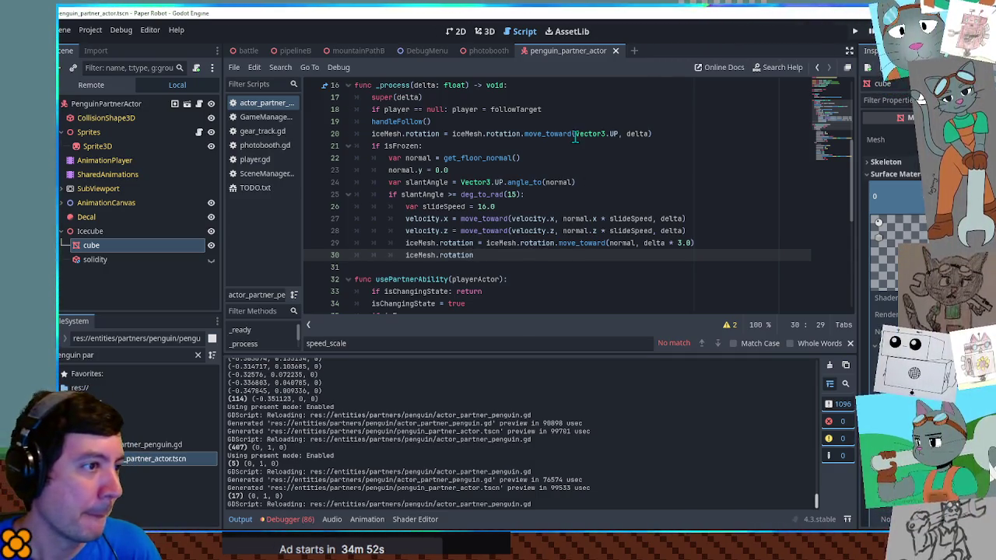
double_click(614, 133)
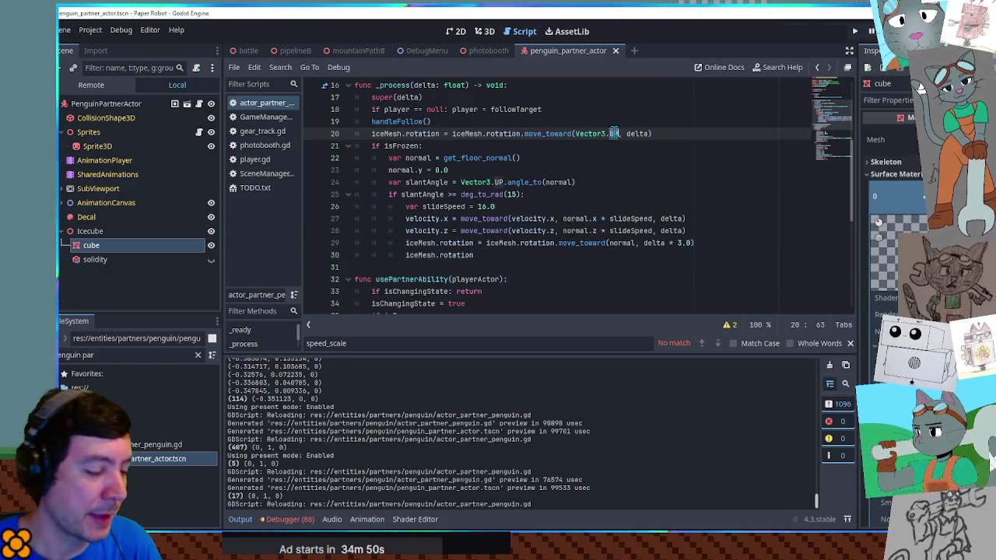
Step: Change line 20's target to ZERO and make line 29 ease iceMesh.rotation.x, removing the unfinished line
type("ZERO")
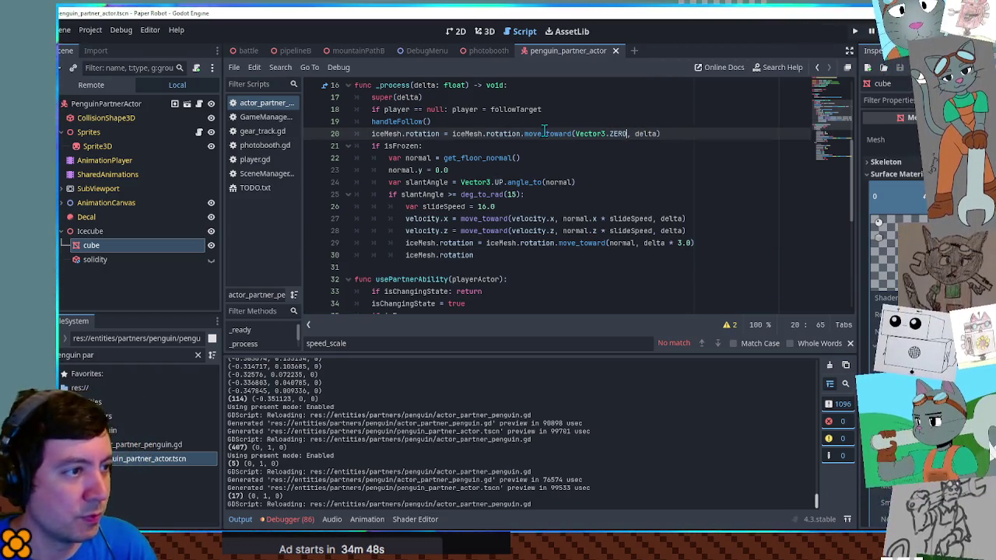
left_click(474, 243)
type(".x")
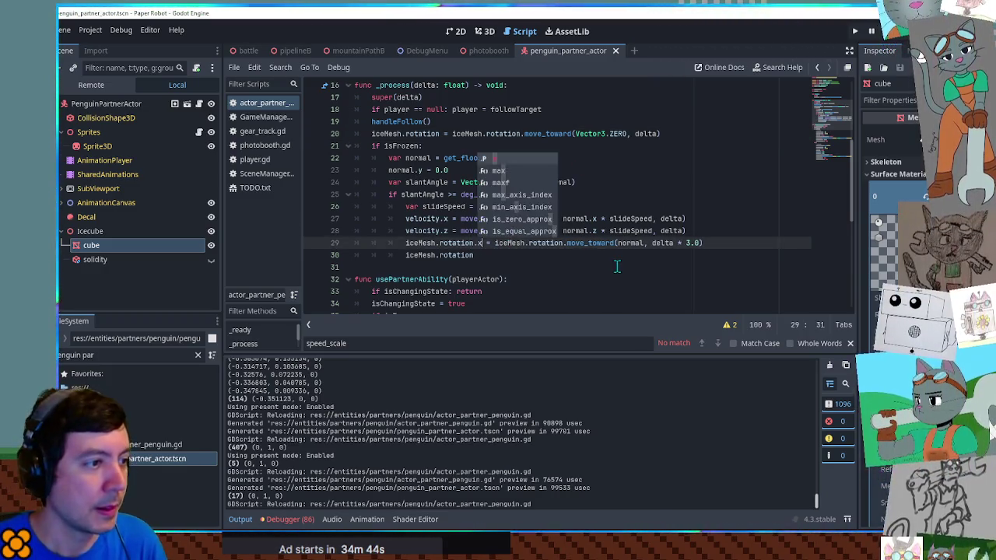
left_click_drag(567, 245, 495, 245)
double_click(559, 243)
type("iceMesh.rotation.x")
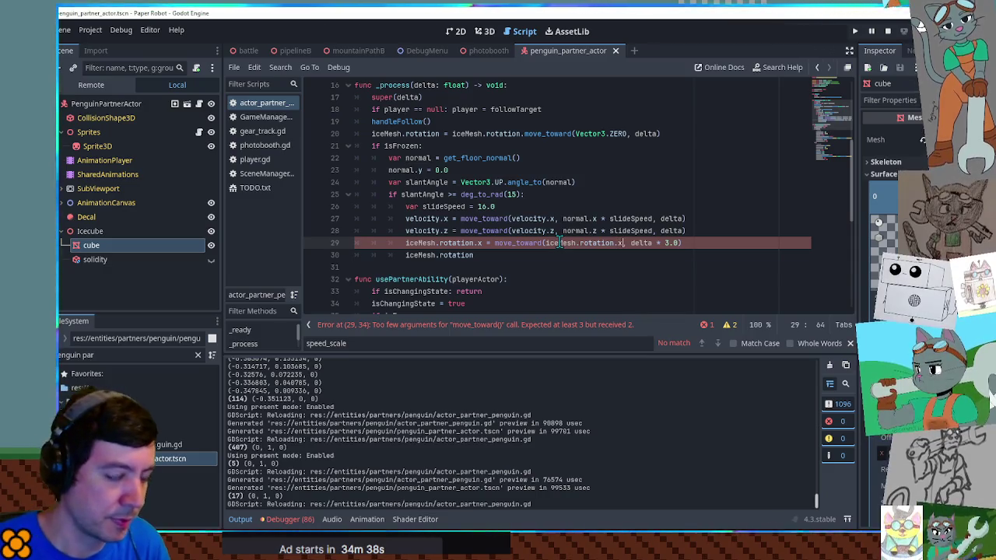
type(", 0.0")
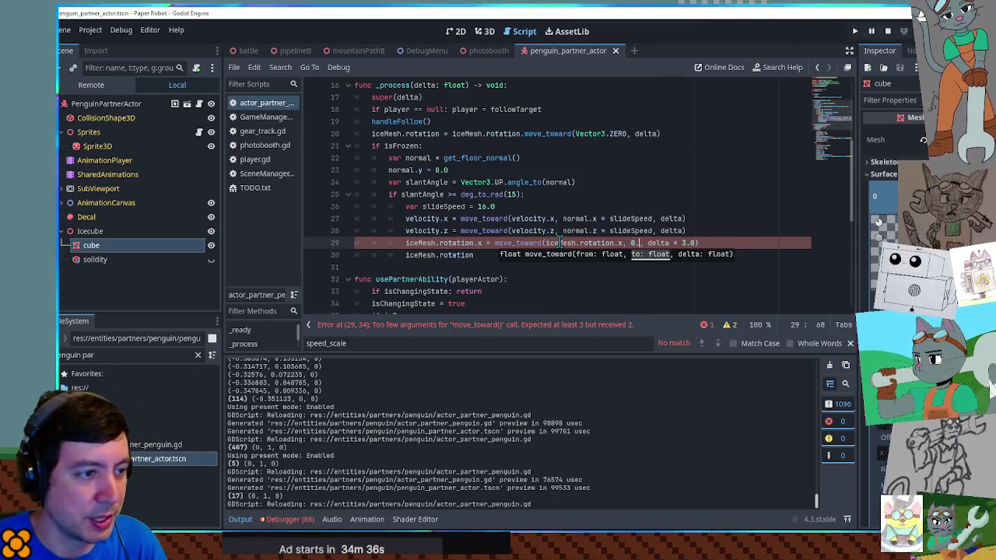
key("Down")
key("ctrl+shift+k")
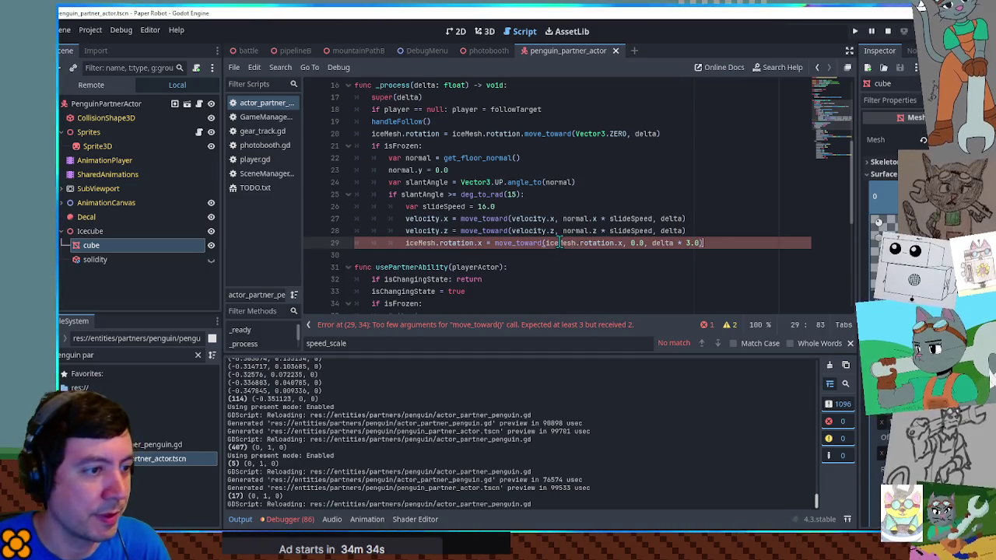
key("Left")
key("Left")
key("Left")
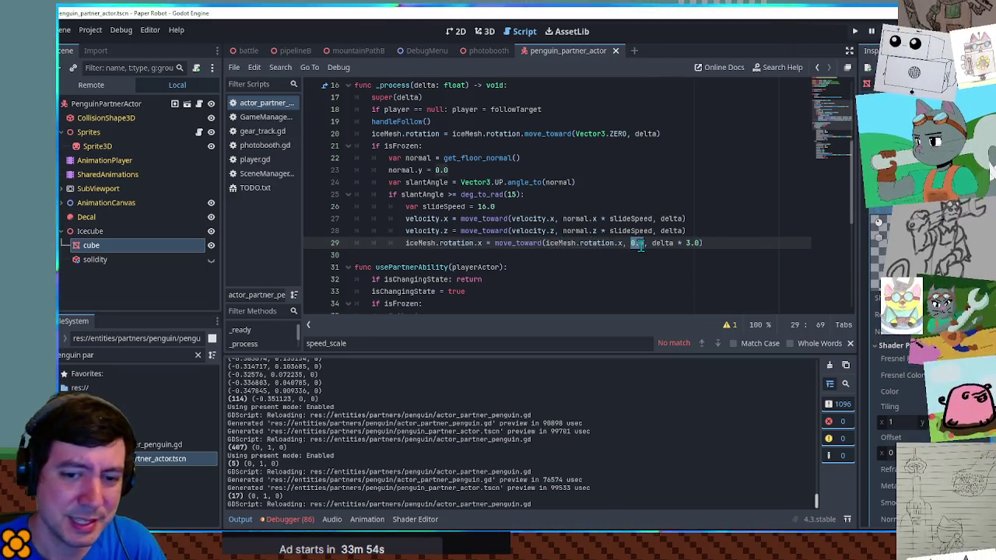
Step: Target asin(normal.z) on line 29, duplicate it as rotation.z toward asin(normal.x), and run
type("ssin")
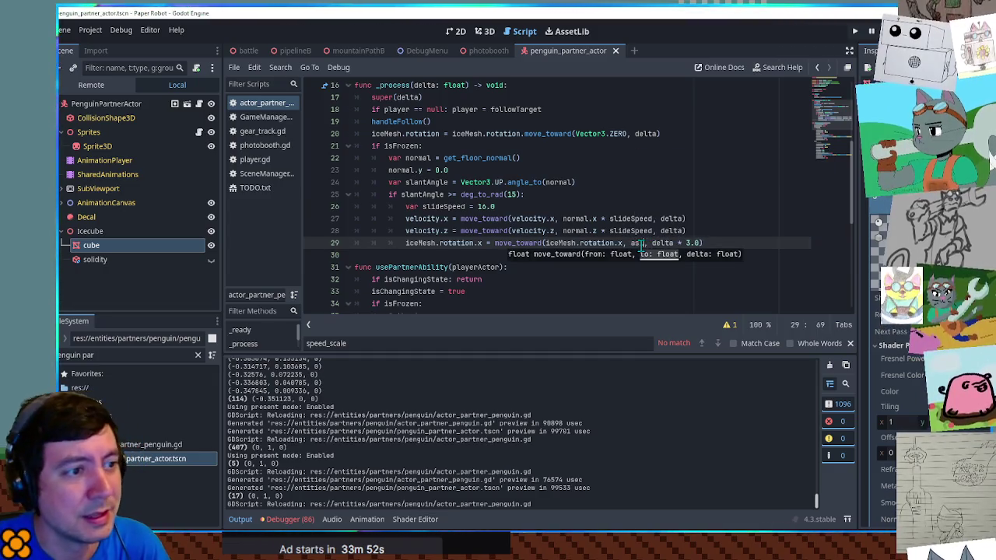
key("Return")
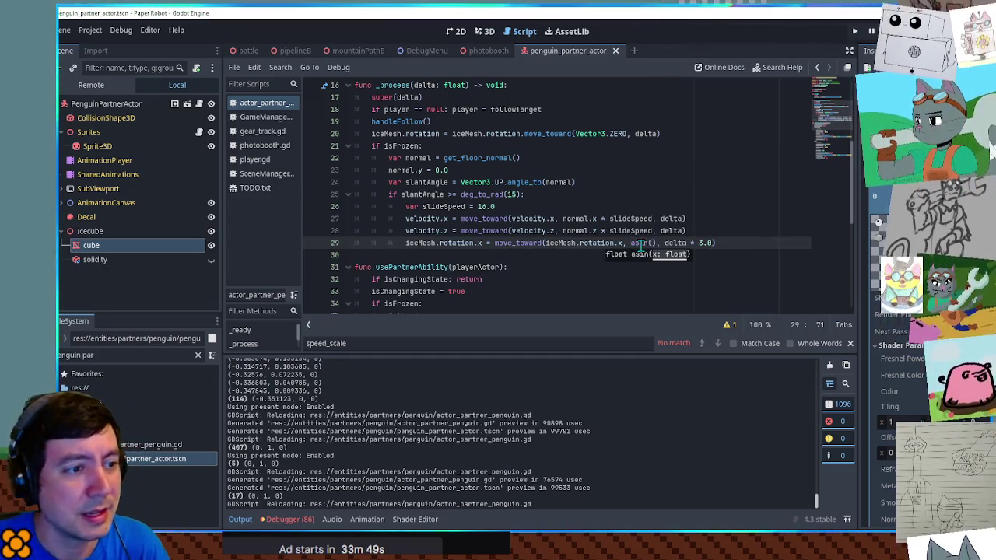
type("norm")
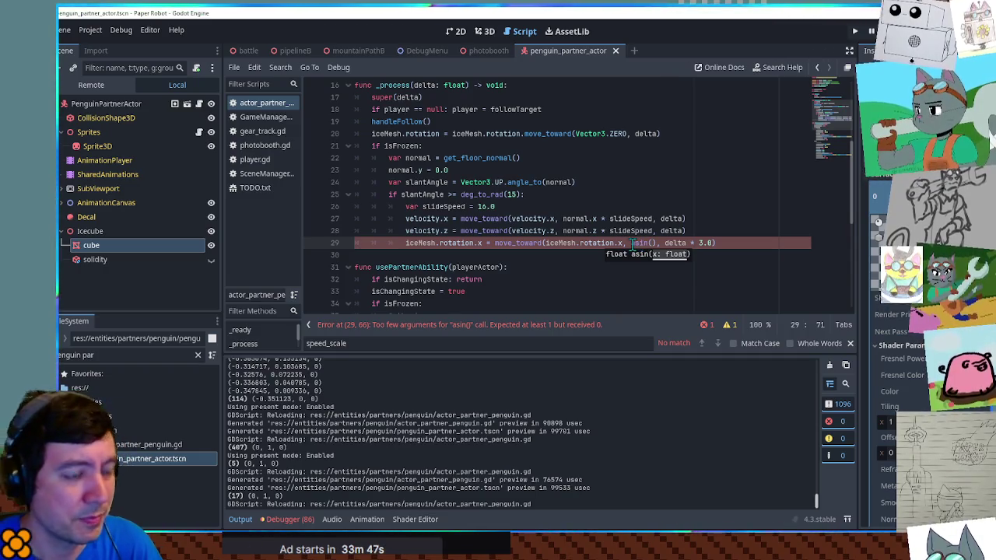
type("al.z")
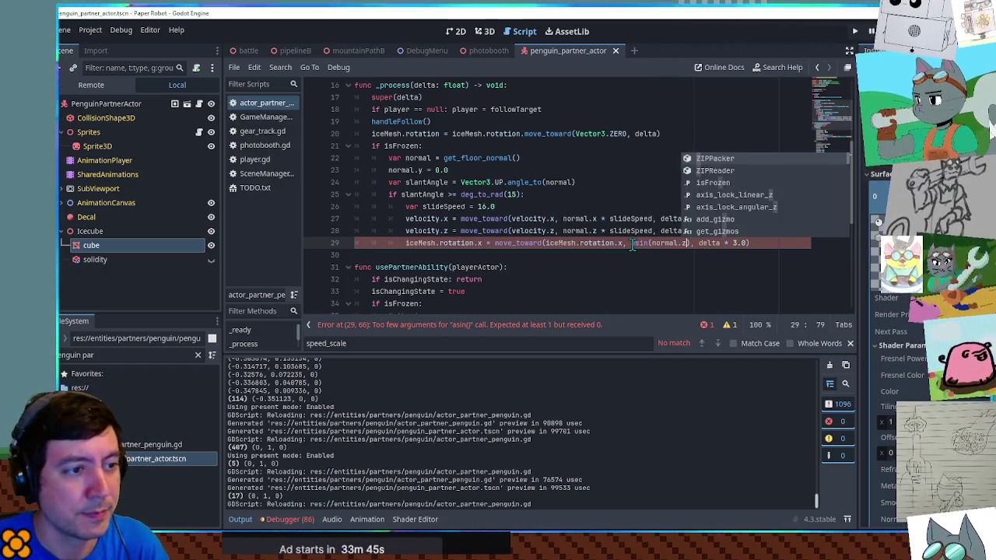
key("ctrl+shift+d")
key("BackSpace")
type("x")
double_click(480, 255)
type("z")
double_click(615, 255)
type("z")
left_click(800, 244)
key("F5")
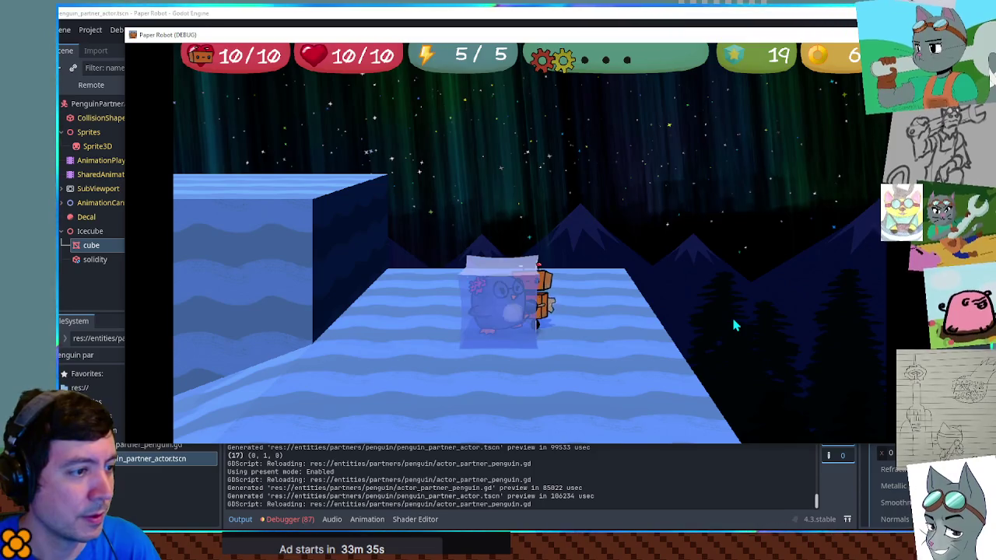
Step: Check the tilt in-game briefly, then put a minus before asin on lines 29 and 30 and save
key("Right")
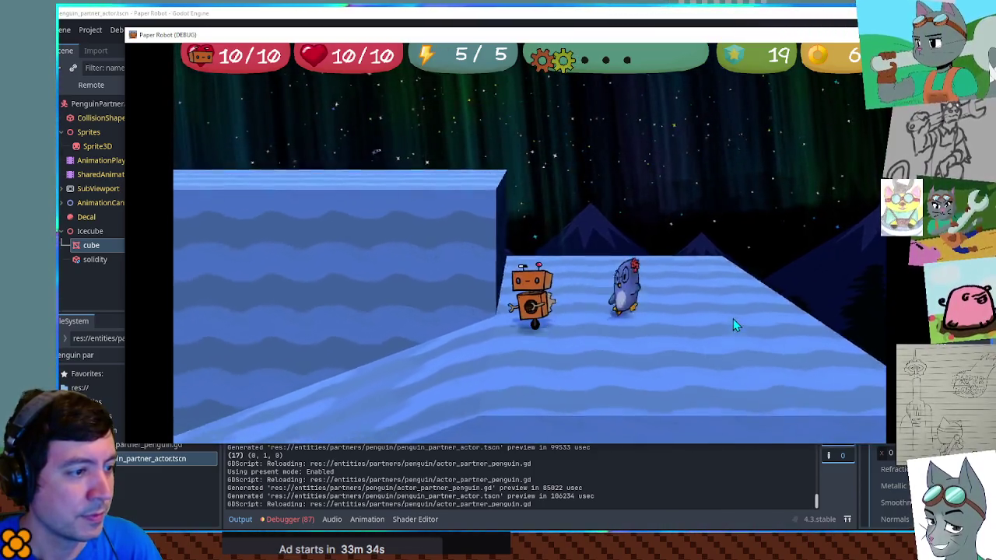
key("Left")
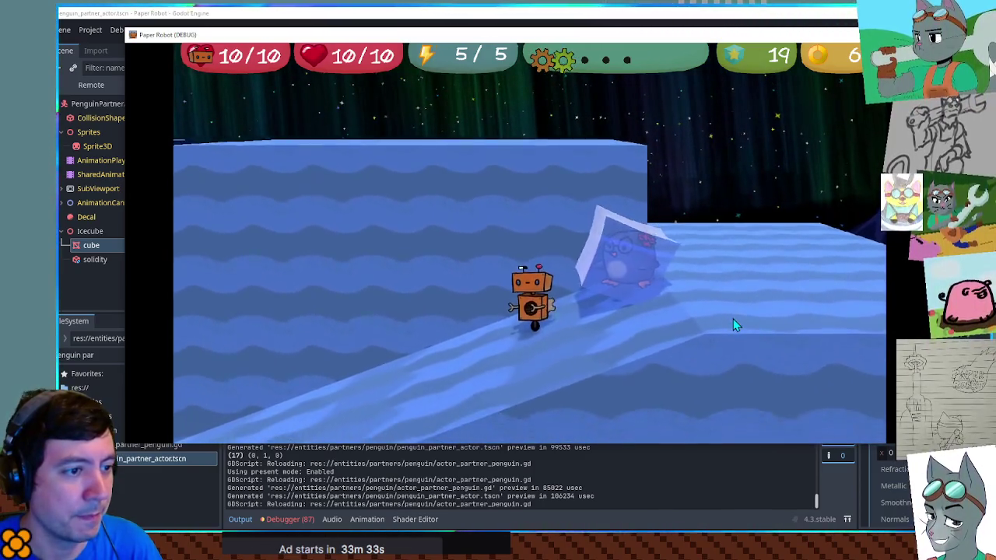
left_click(816, 14)
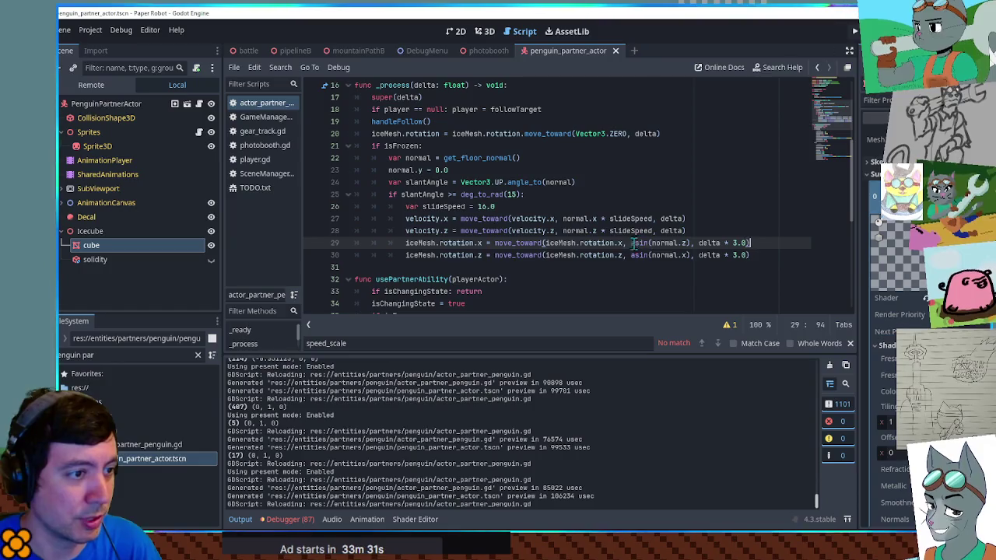
left_click(636, 243)
type("-")
key("ctrl+s")
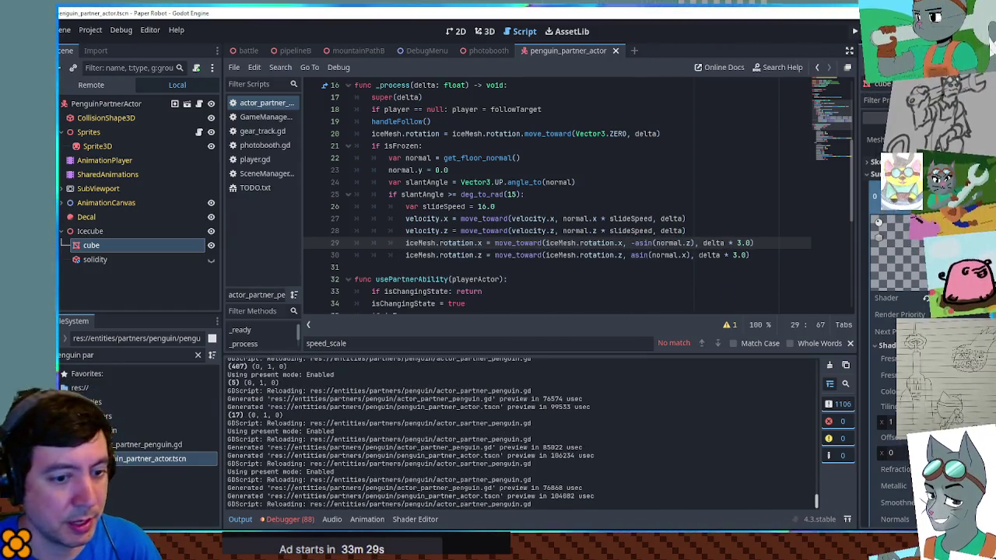
left_click(631, 255)
type("-")
key("ctrl+s")
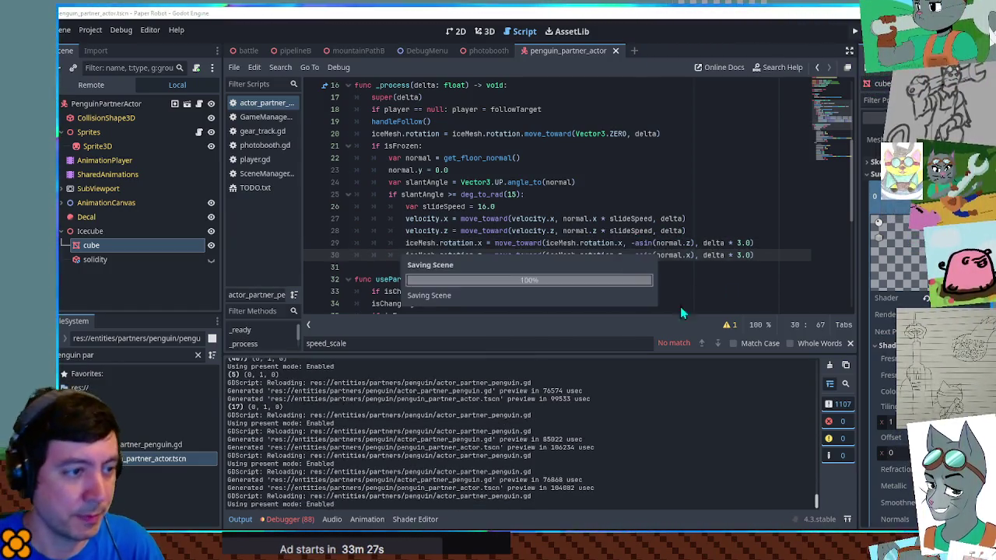
Step: Relaunch and drive the robot back and forth along the ice slope beside the sliding penguin
key("alt+Tab")
key("a")
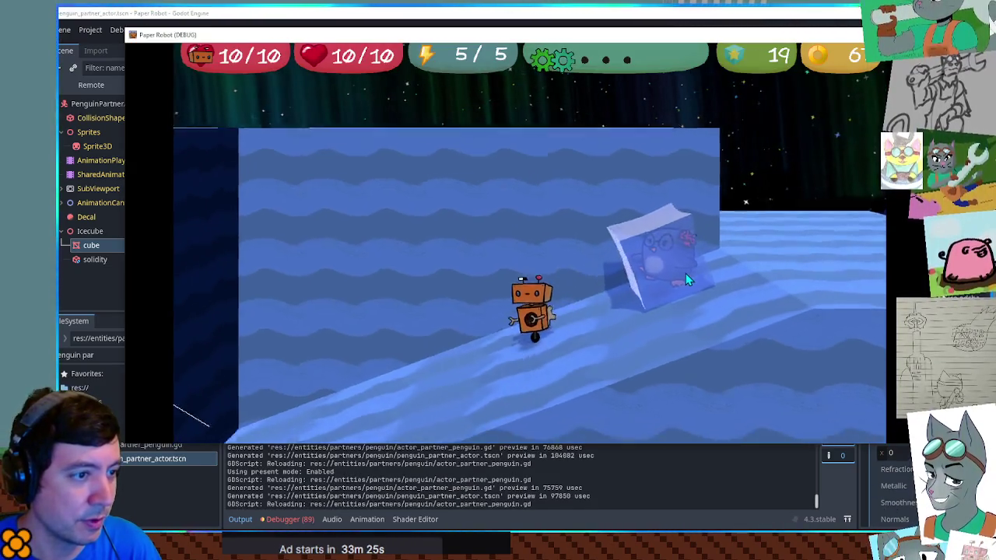
key("a")
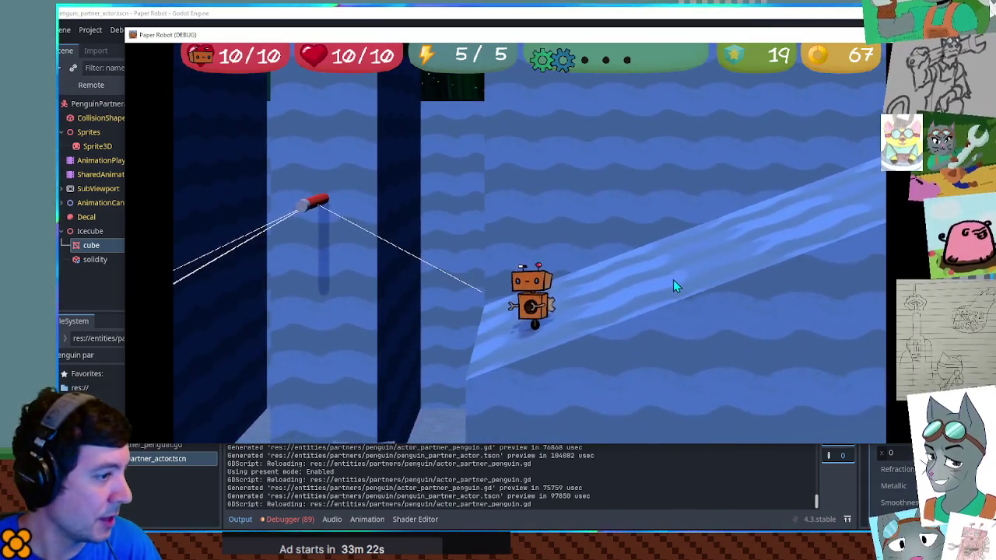
key("d")
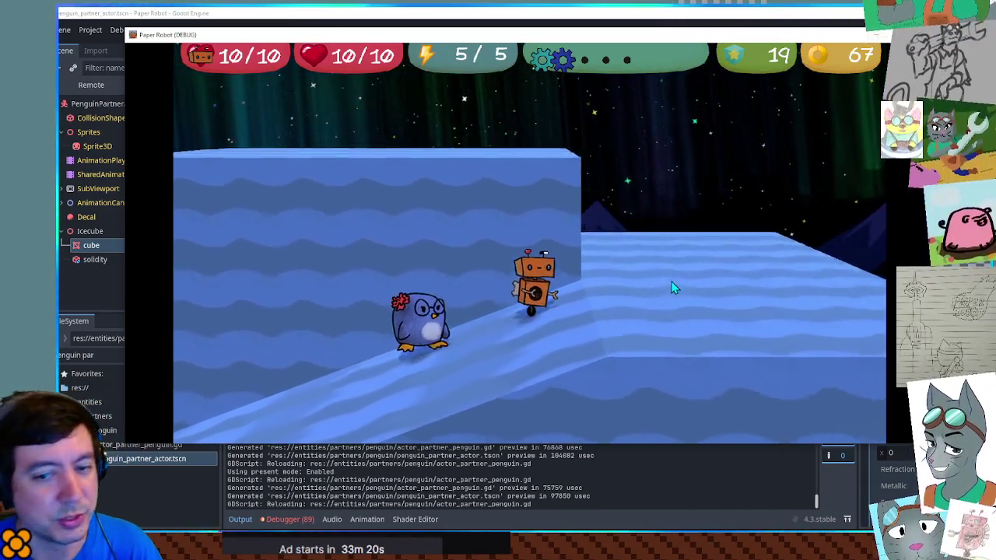
key("s")
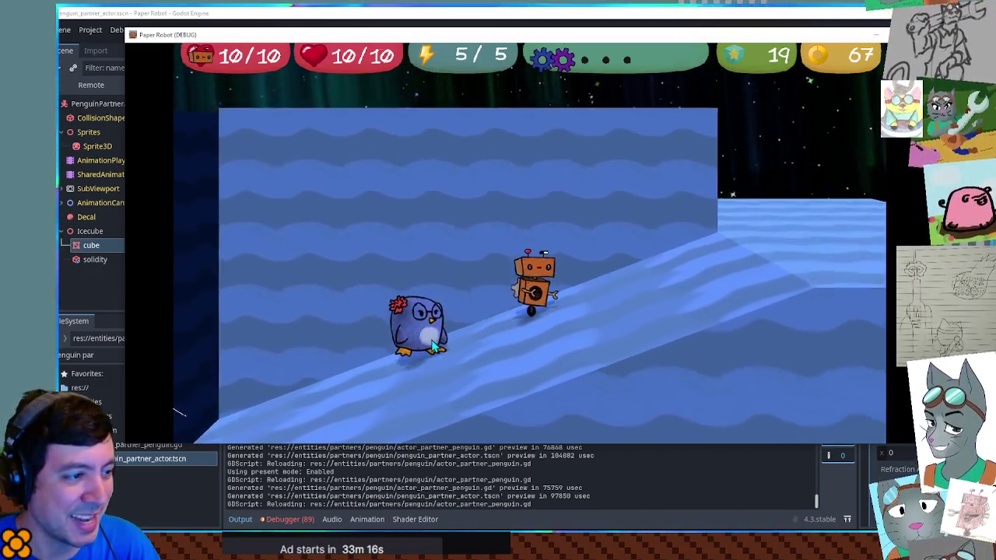
key("a")
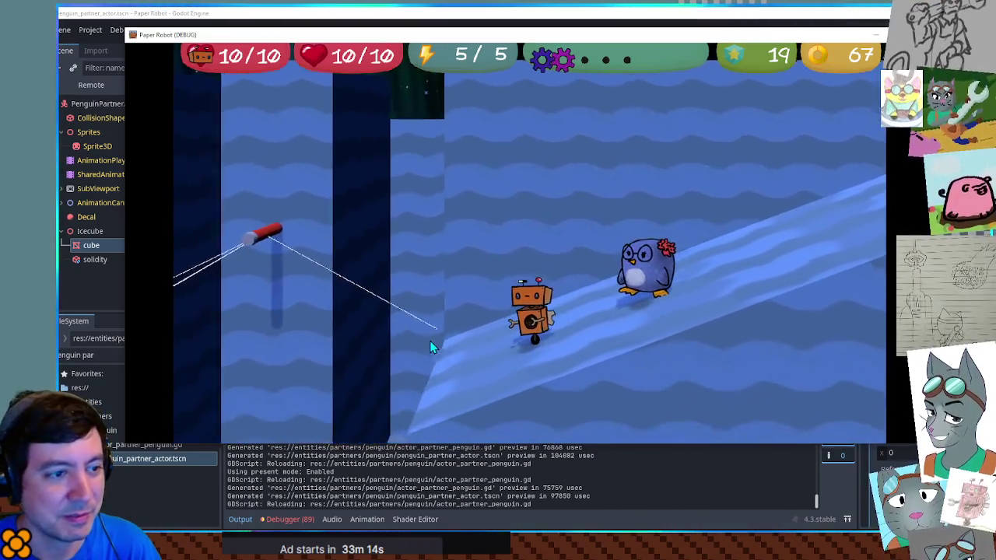
key("d")
key("a")
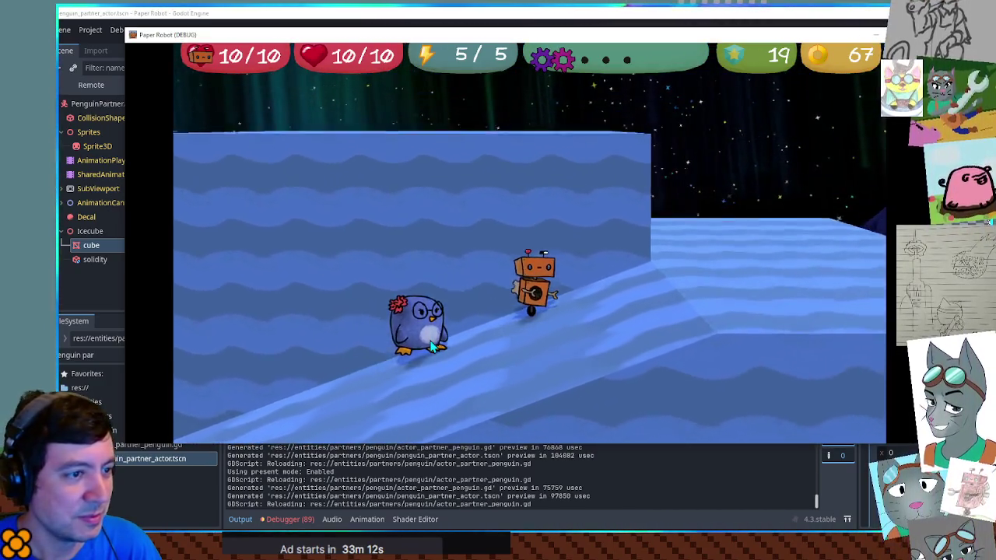
key("a")
key("d")
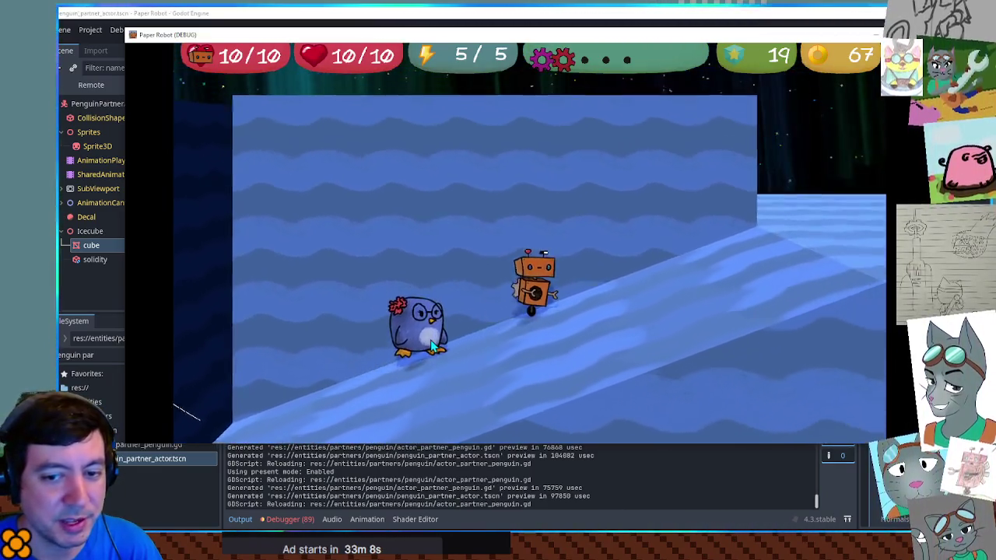
key("a")
key("d")
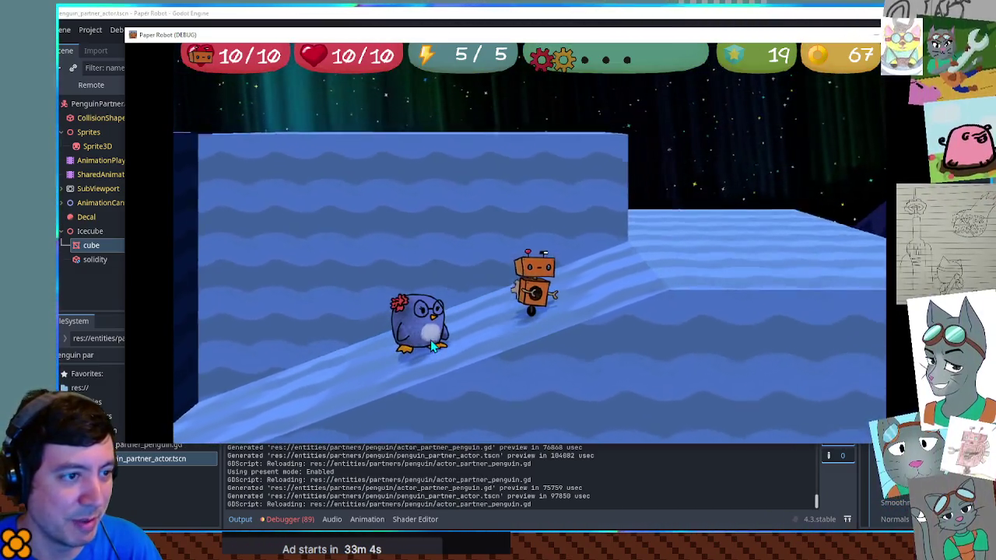
key("a")
key("d")
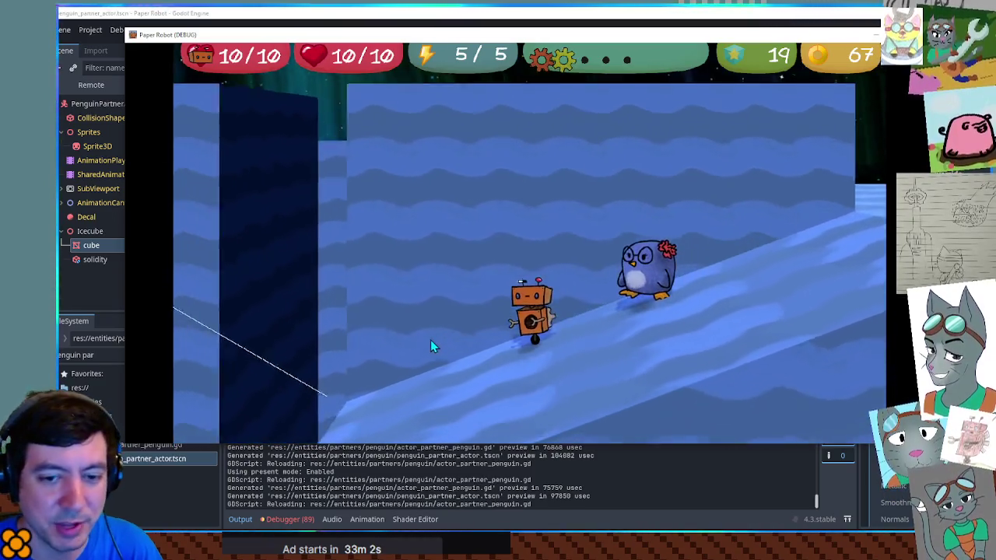
key("a")
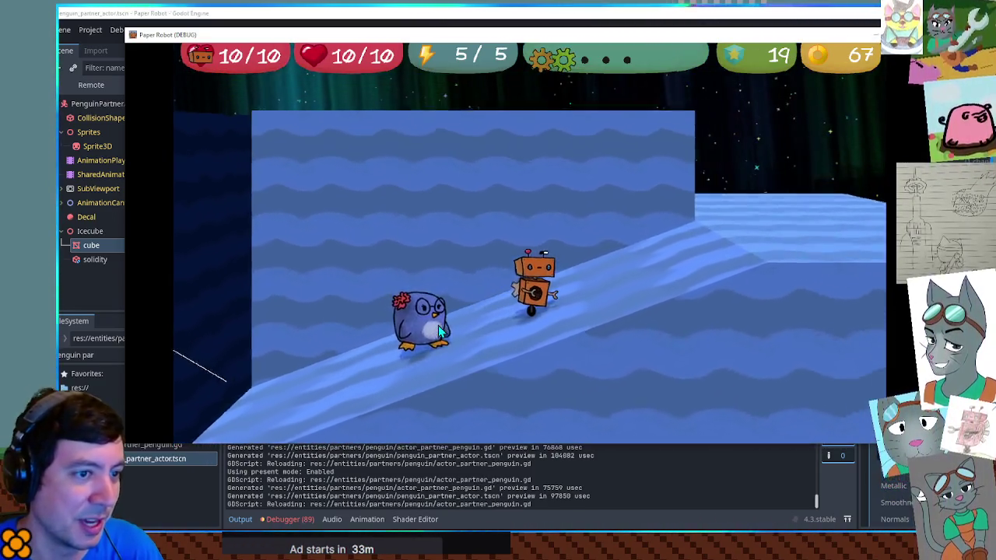
key("d")
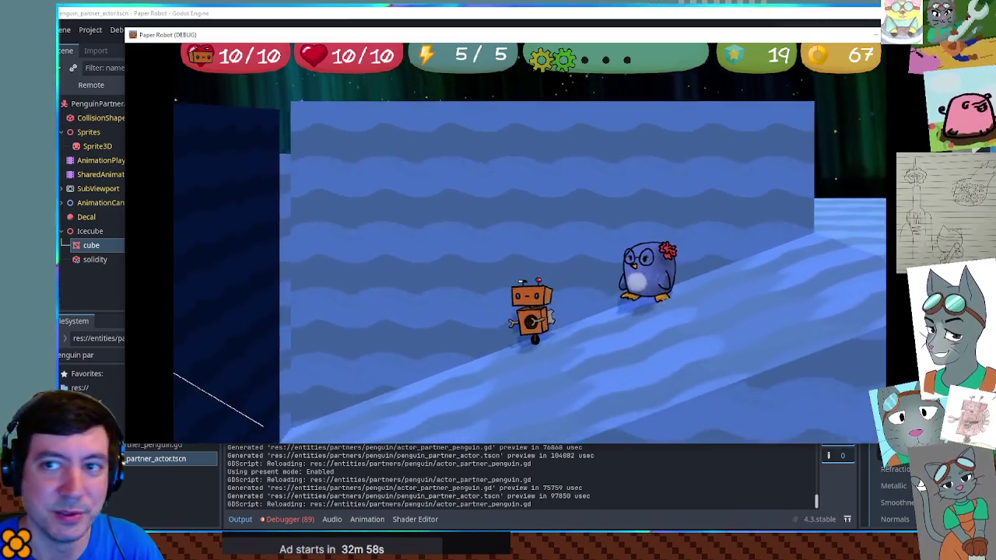
key("d")
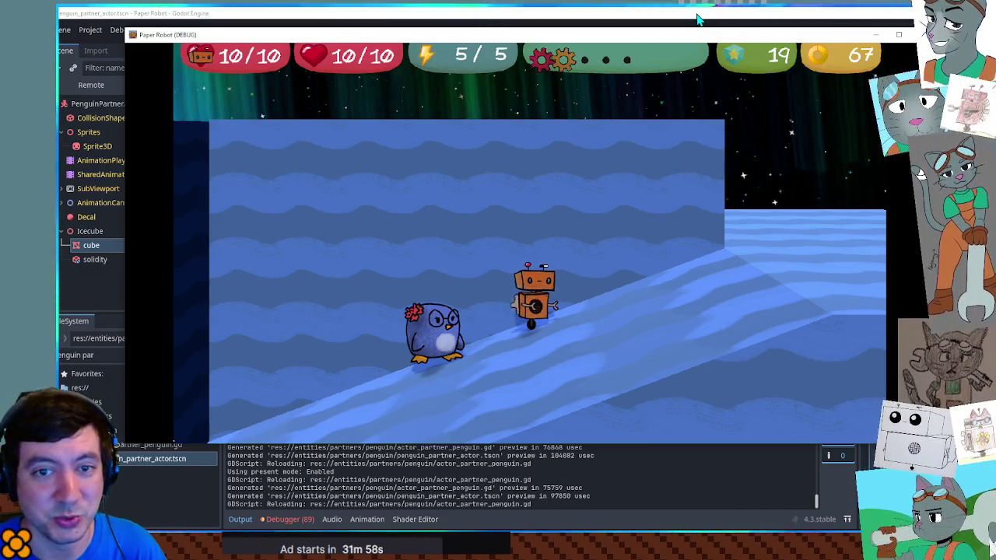
Step: Compare the freezing and thawing code and inspect the live PenguinPartnerActor in the Remote scene tree
left_click(698, 20)
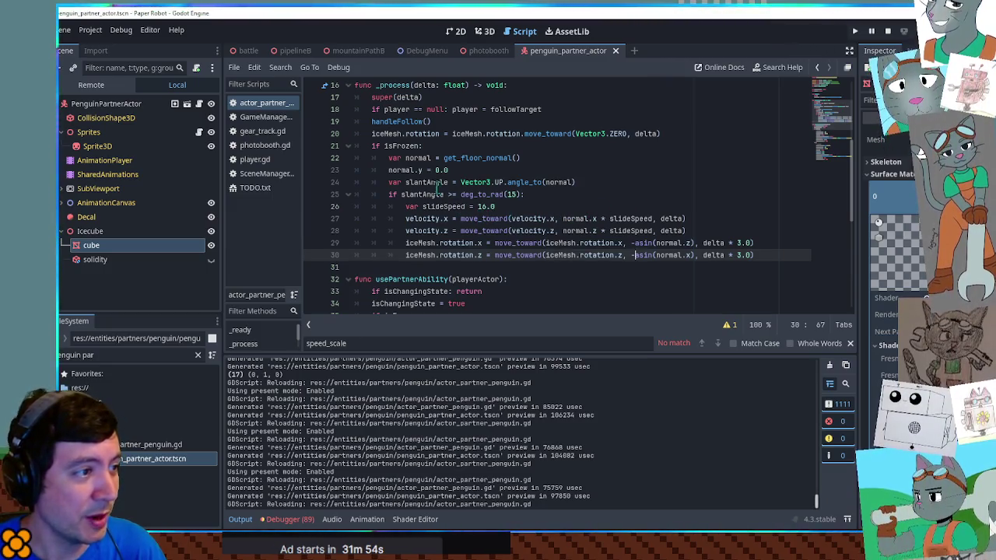
scroll(510, 217, "down", 4)
scroll(510, 217, "down", 2)
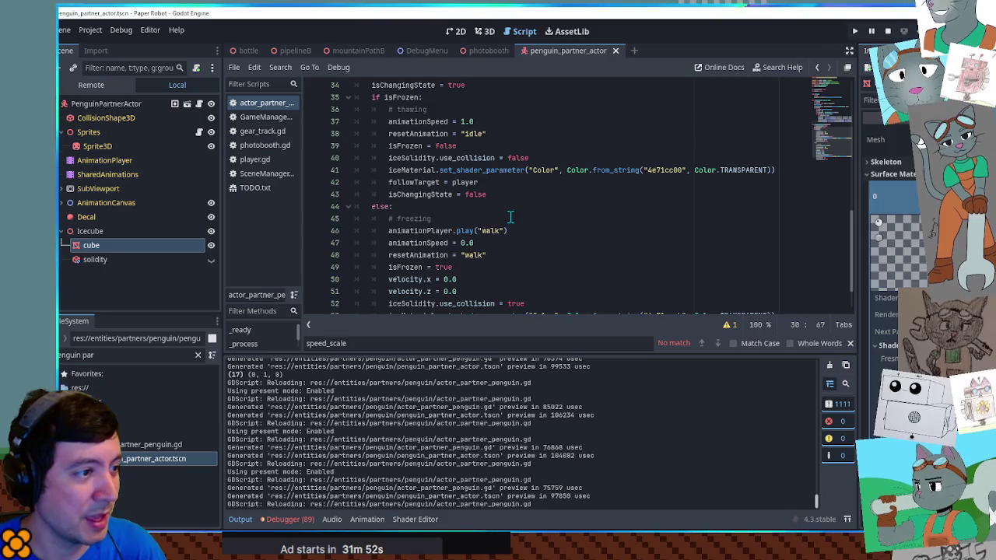
double_click(418, 122)
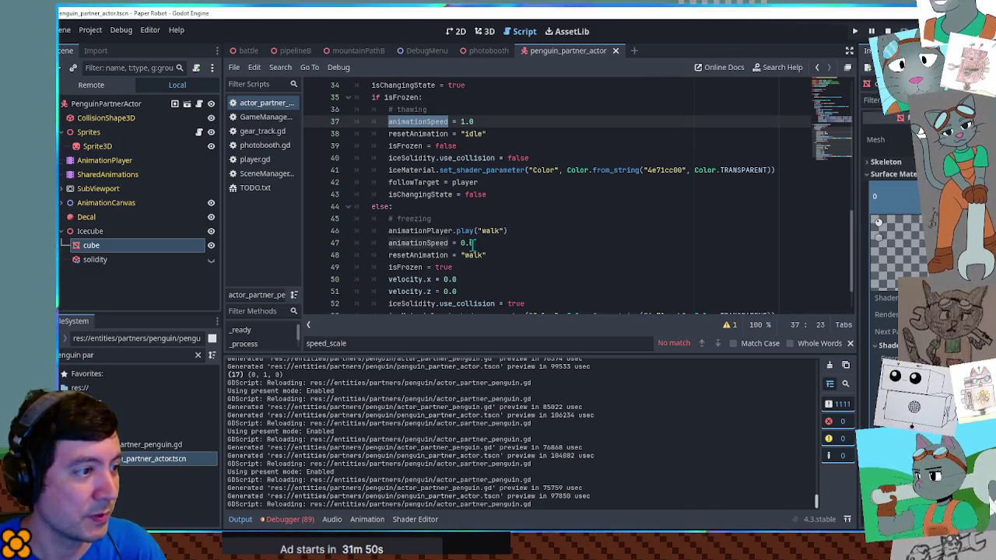
double_click(430, 255)
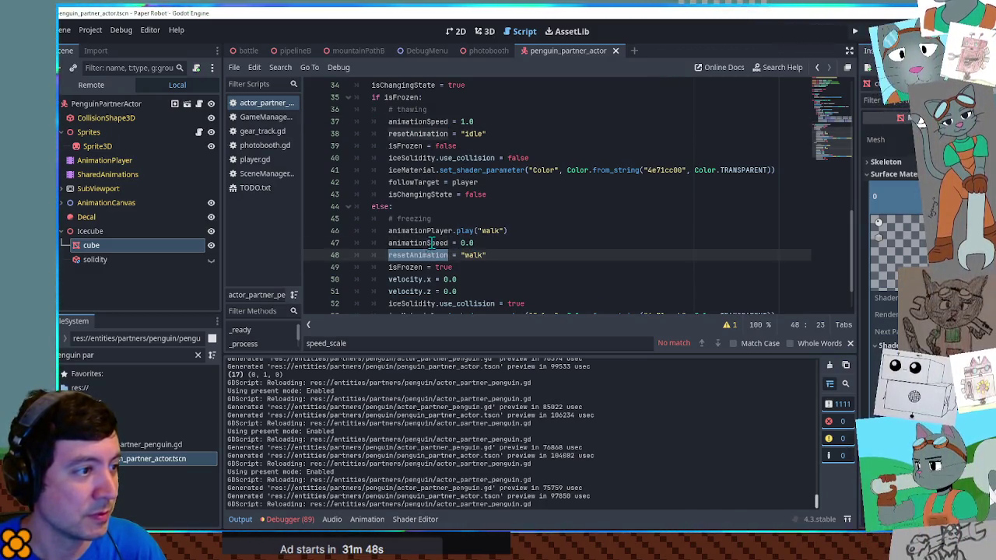
double_click(432, 243)
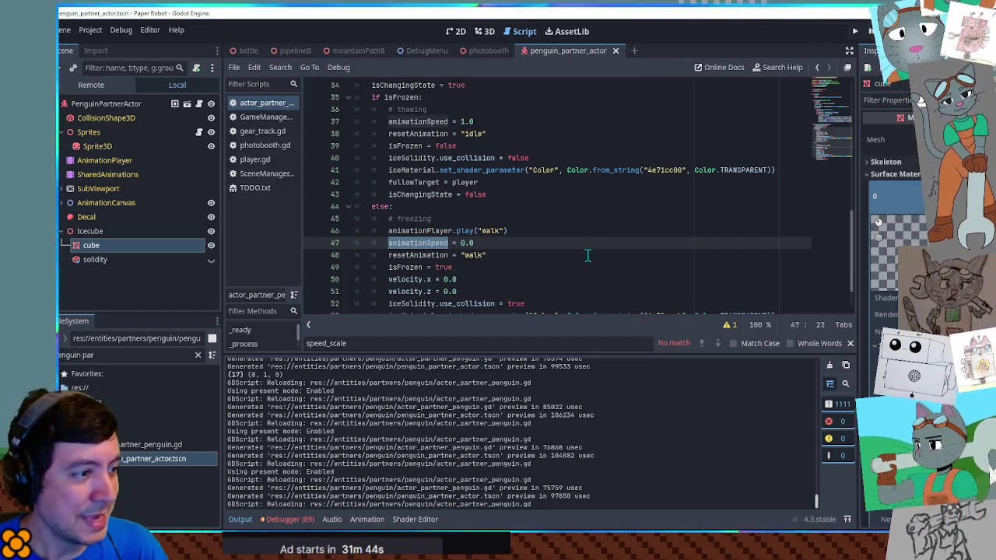
scroll(576, 257, "down", 2)
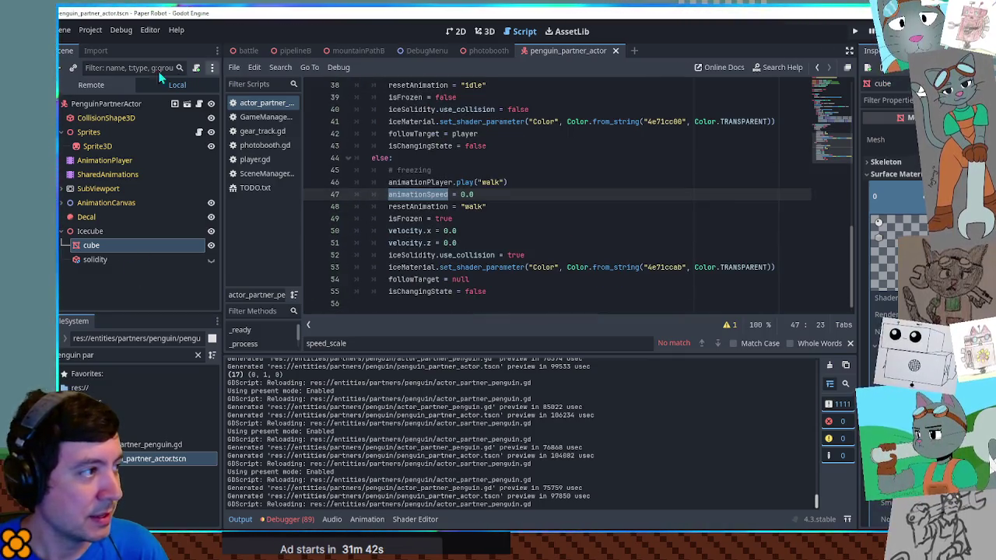
left_click(91, 85)
left_click(109, 260)
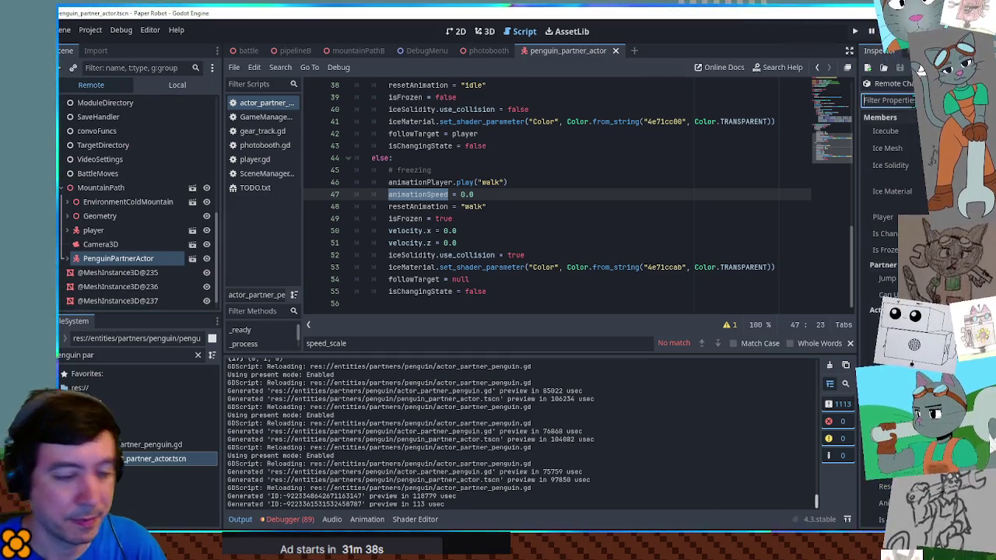
type("anim")
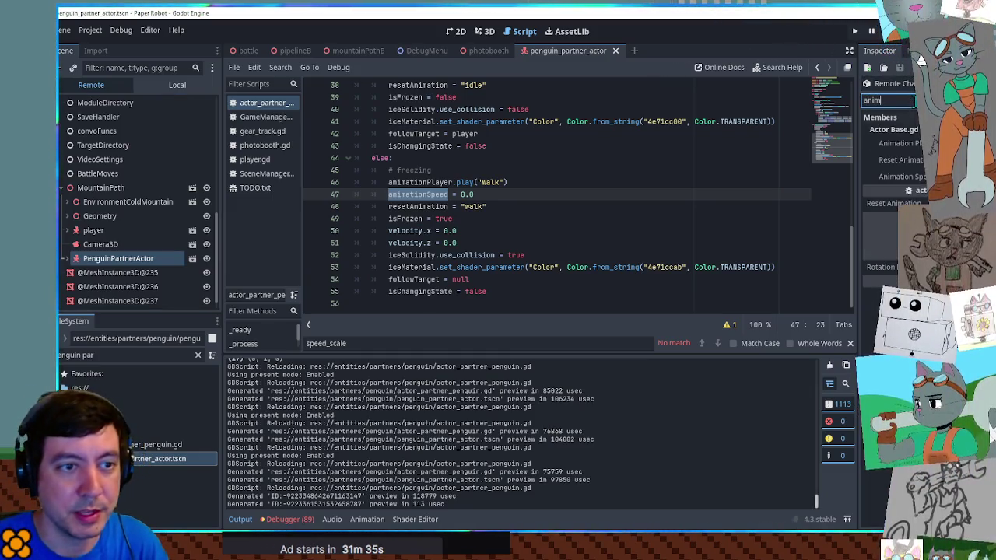
key("BackSpace")
key("BackSpace")
key("BackSpace")
type("rese")
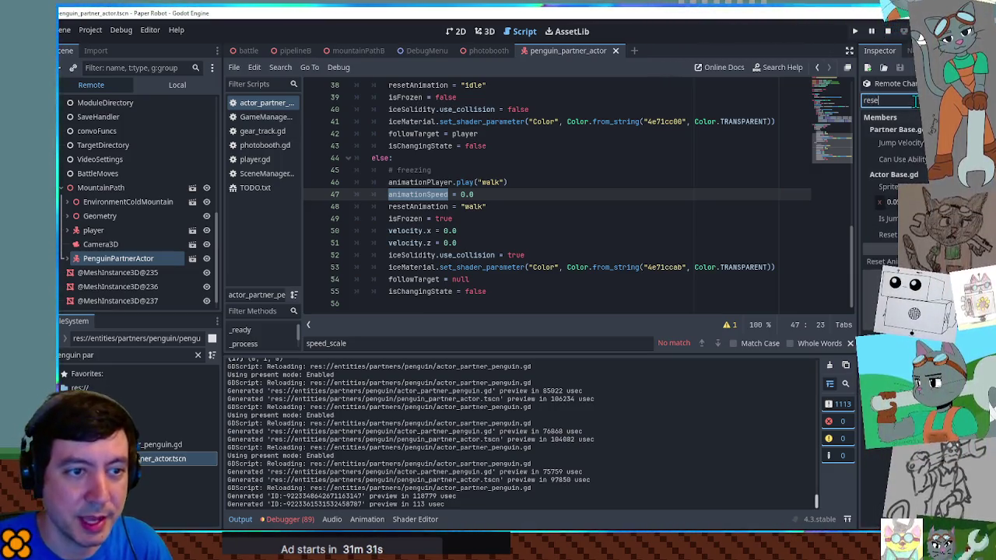
key("BackSpace")
key("BackSpace")
key("BackSpace")
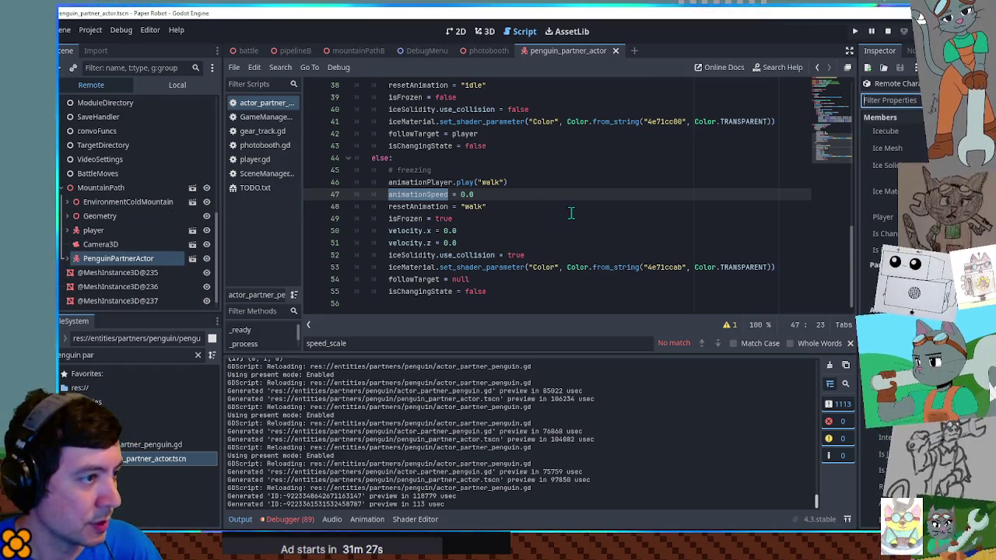
Step: Copy animationPlayer.play("walk") into the thawing branch after the reset and change it to "idle"
scroll(529, 213, "up", 1)
left_click_drag(521, 219, 521, 201)
key("ctrl+c")
left_click(506, 123)
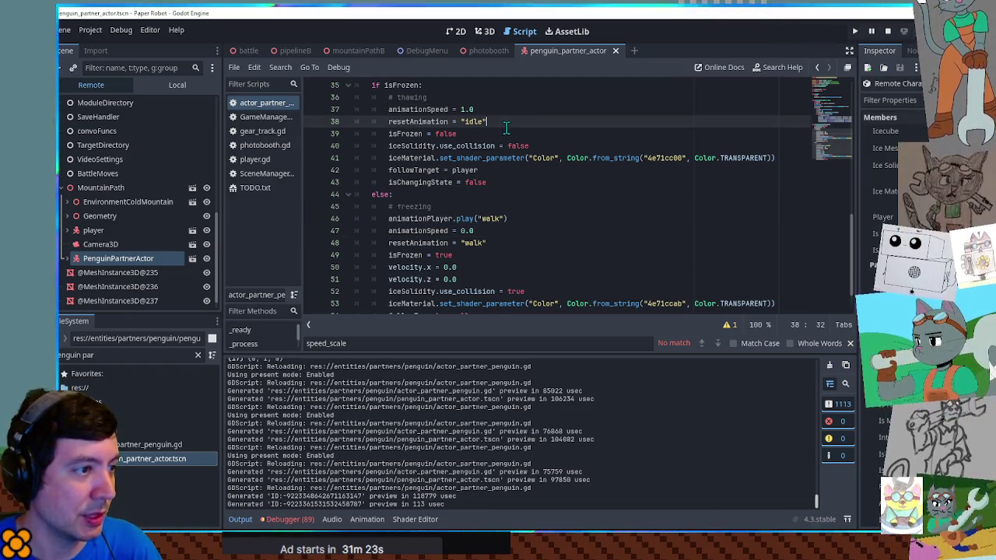
key("ctrl+v")
double_click(487, 133)
type("idle")
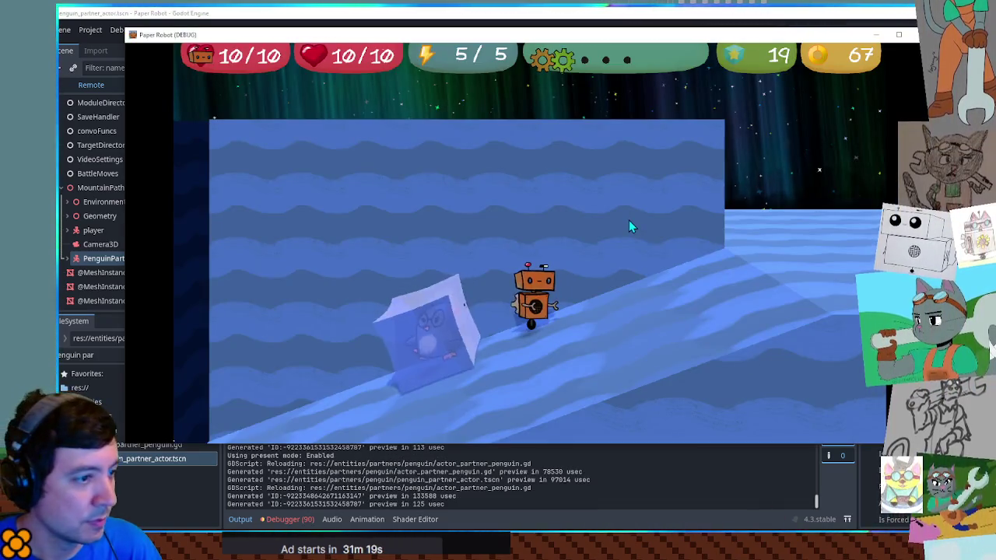
Step: Freeze the penguin and walk the robot up the ice ramp, hopping onto the sliding block
key("d")
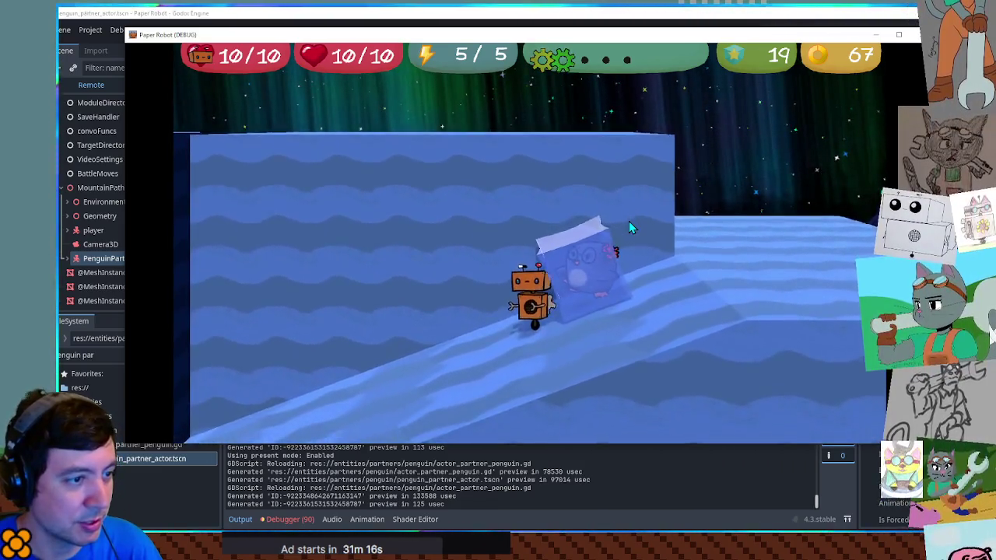
key("d")
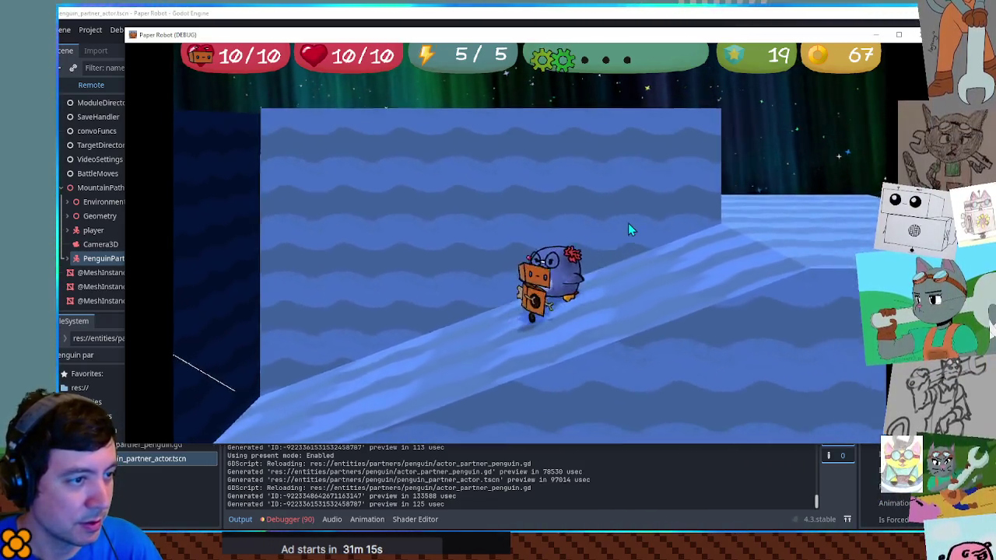
key("space")
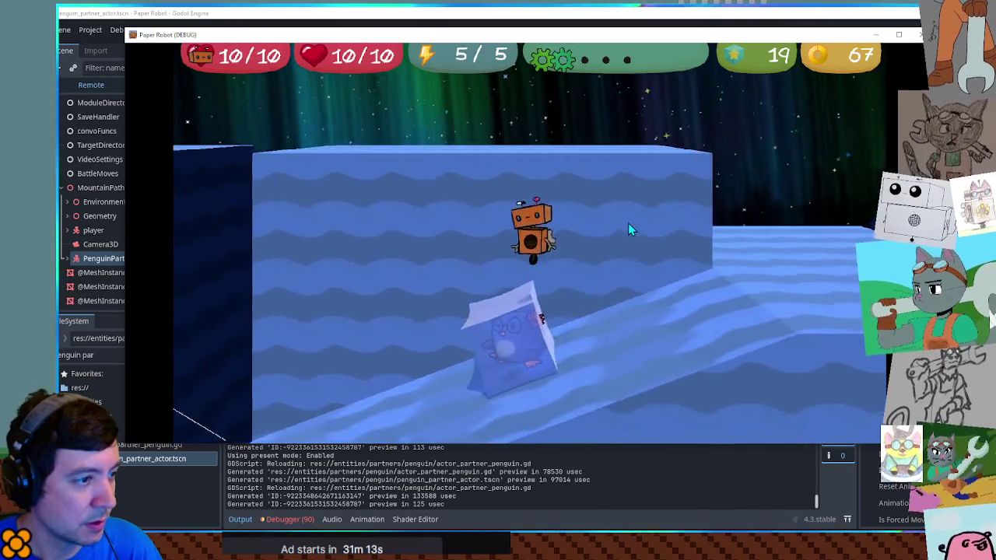
key("d")
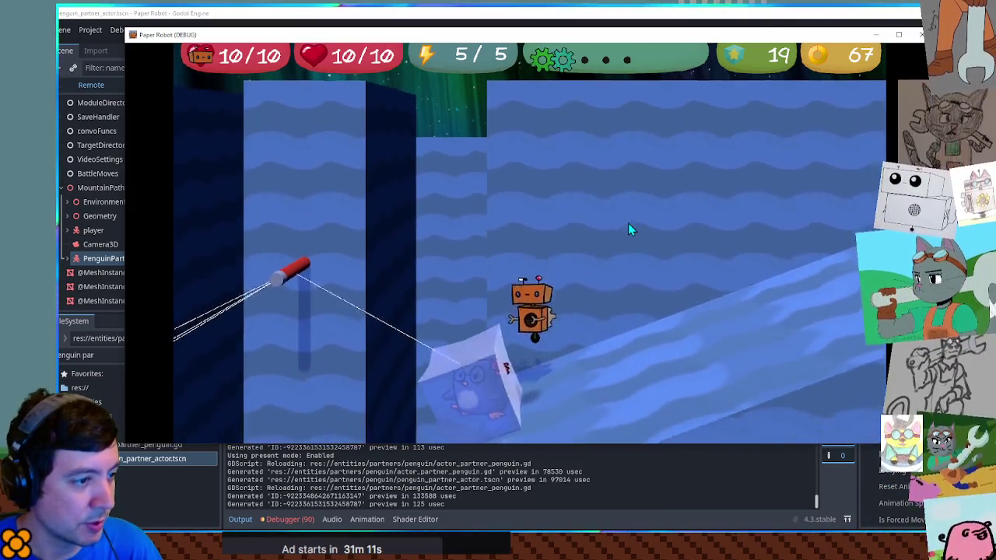
key("d")
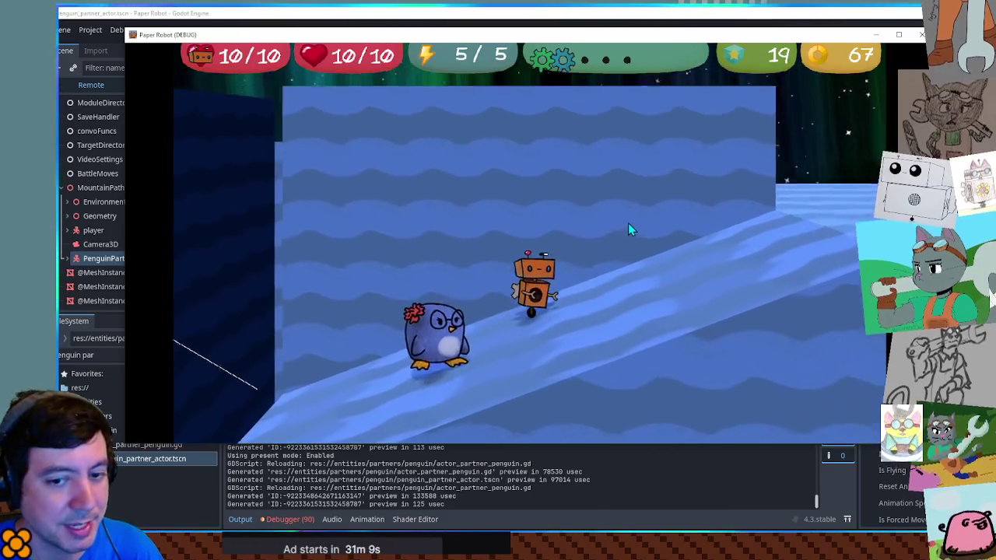
Step: Refreeze the penguin, walk onto the flat ledge, then jump beside the block until it thaws
key("e")
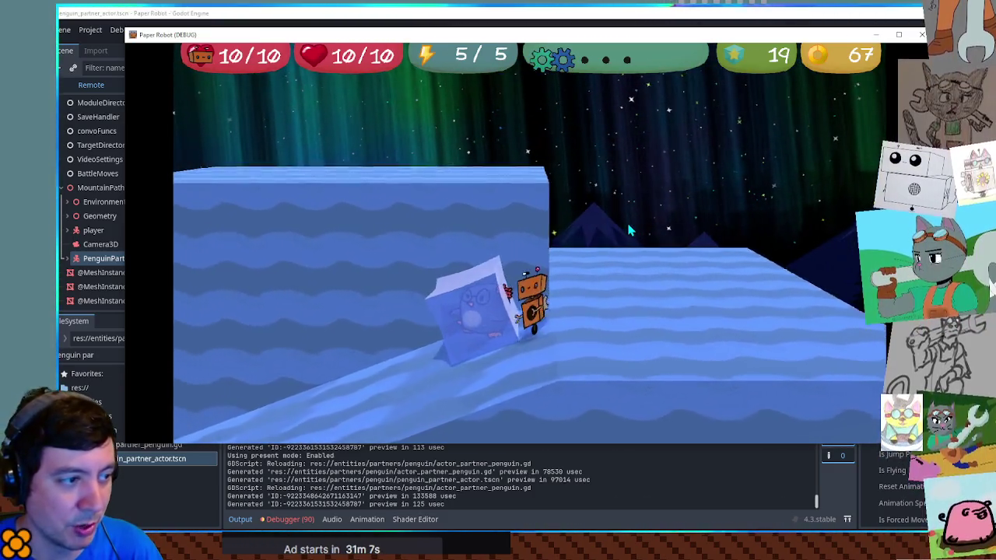
key("d")
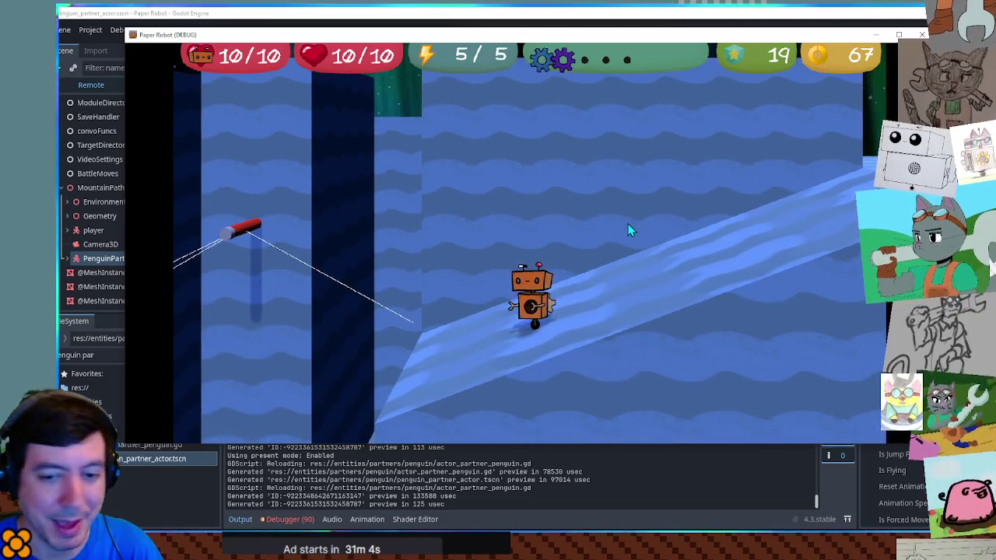
key("d")
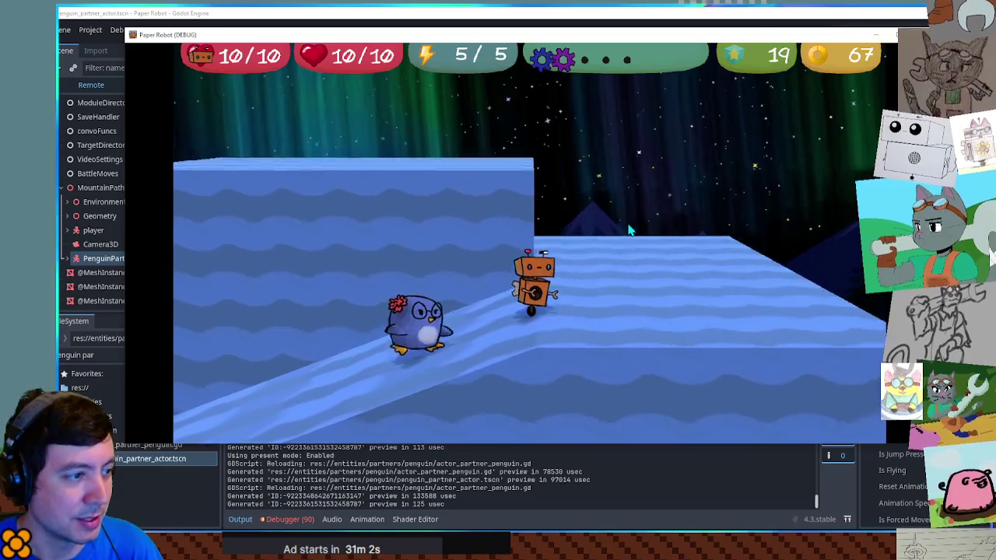
key("d")
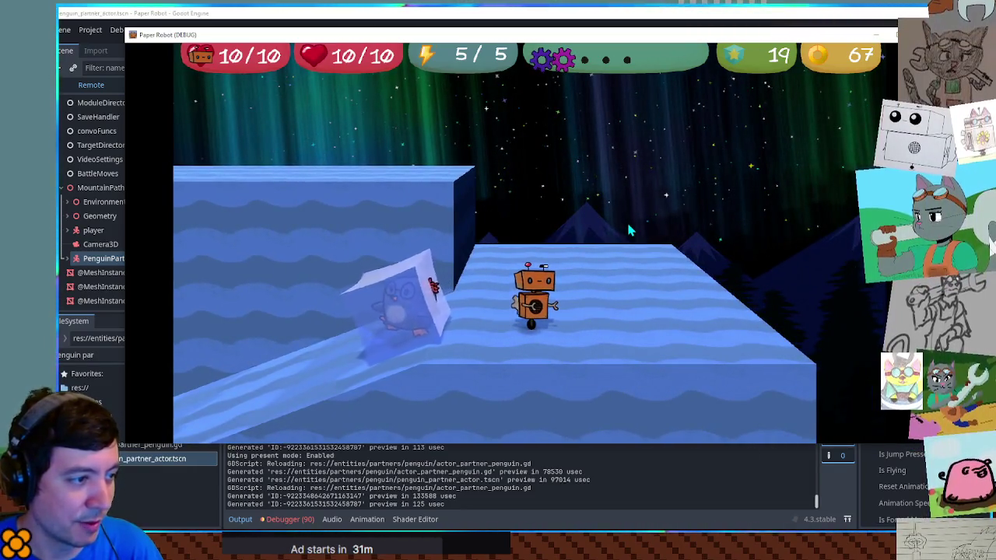
key("a")
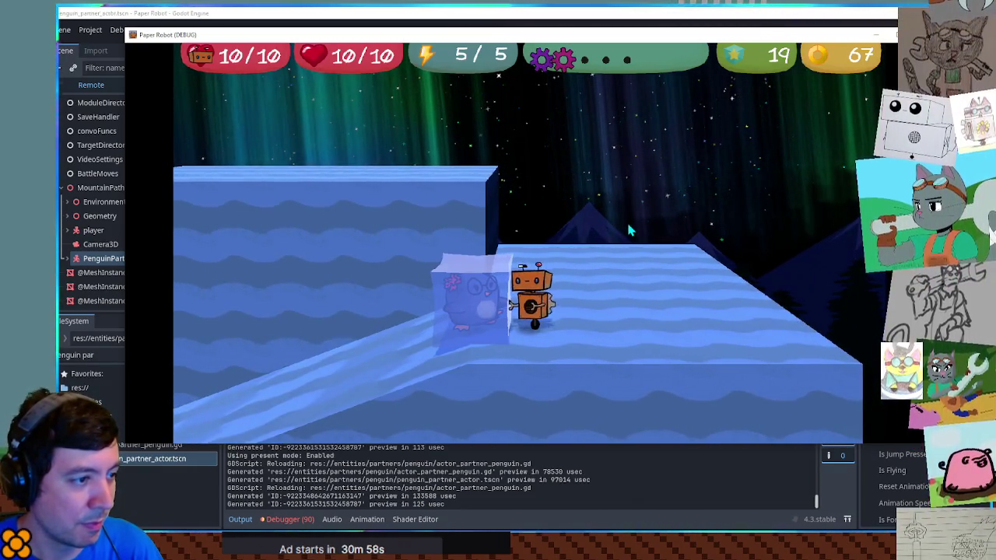
key("a")
key("space")
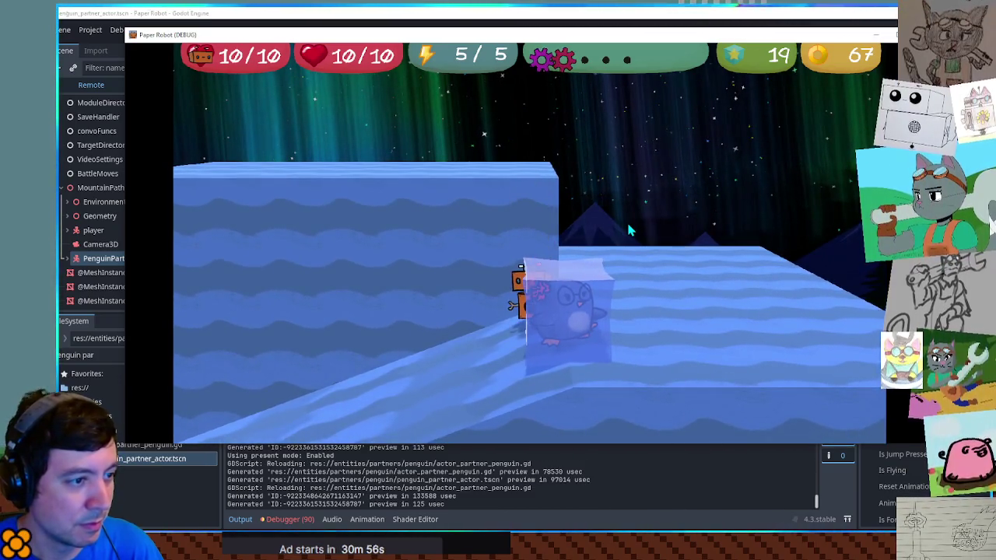
key("space")
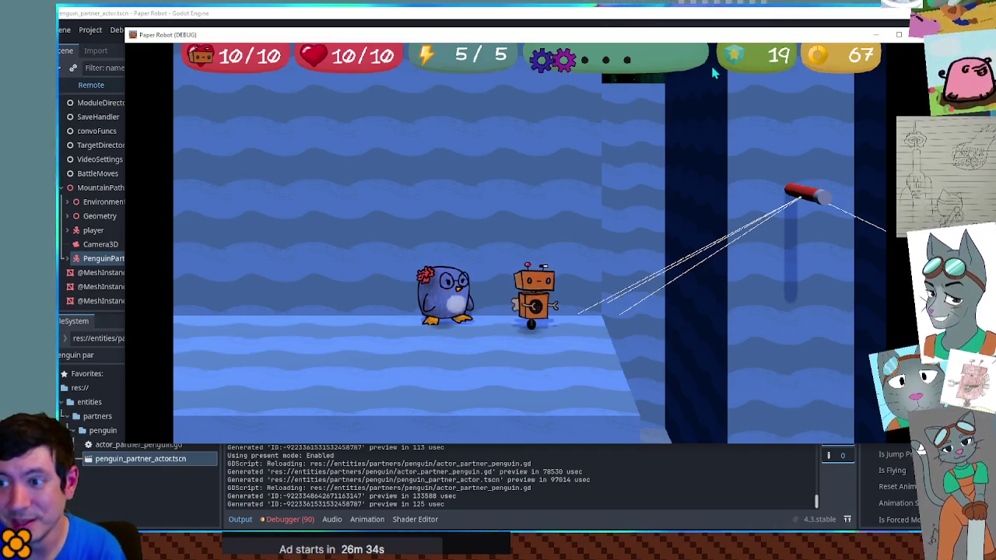
left_click(985, 99)
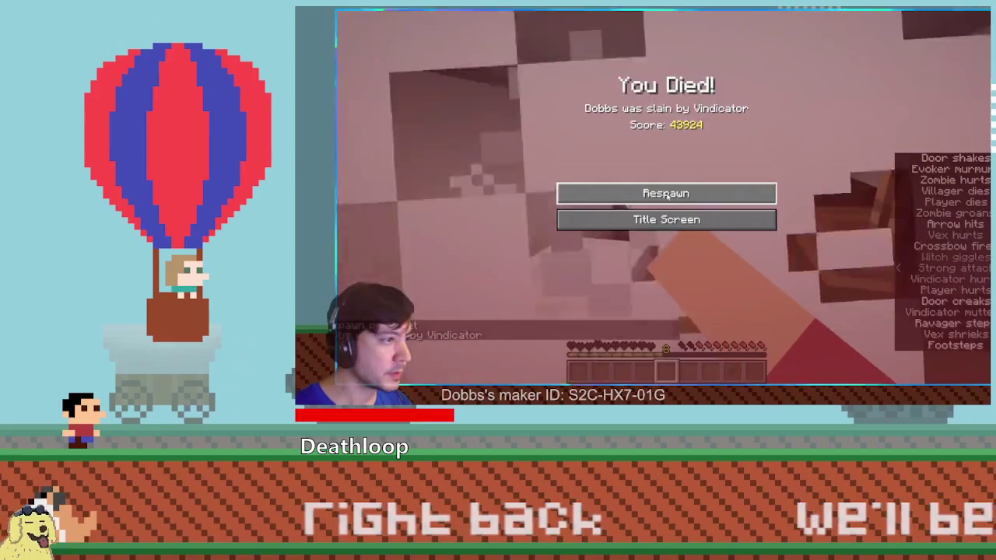
left_click(667, 200)
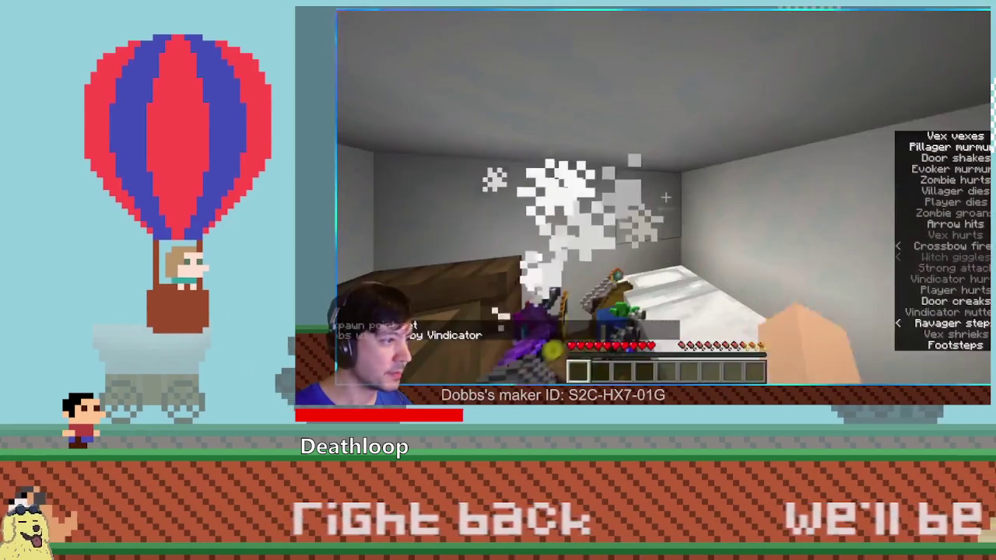
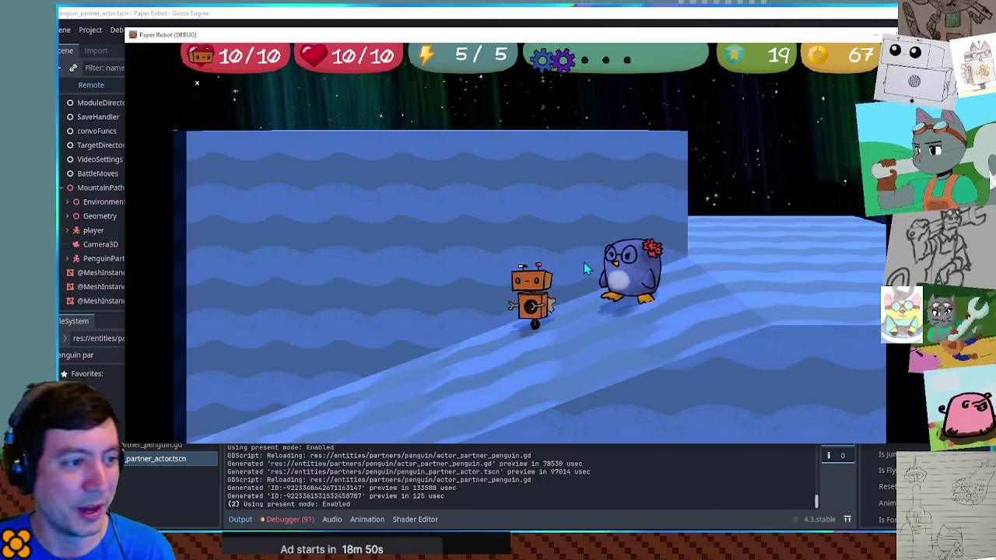
Step: Raise the frozen penguin's slide speed on line 26 from 16.0 to 24.0, save, and relaunch the game
left_click(677, 14)
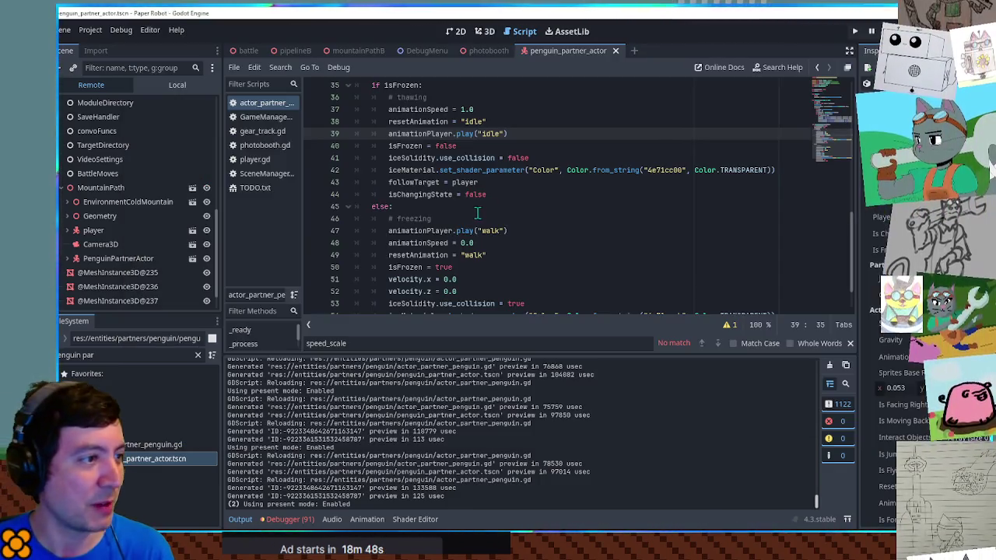
scroll(521, 233, "up", 8)
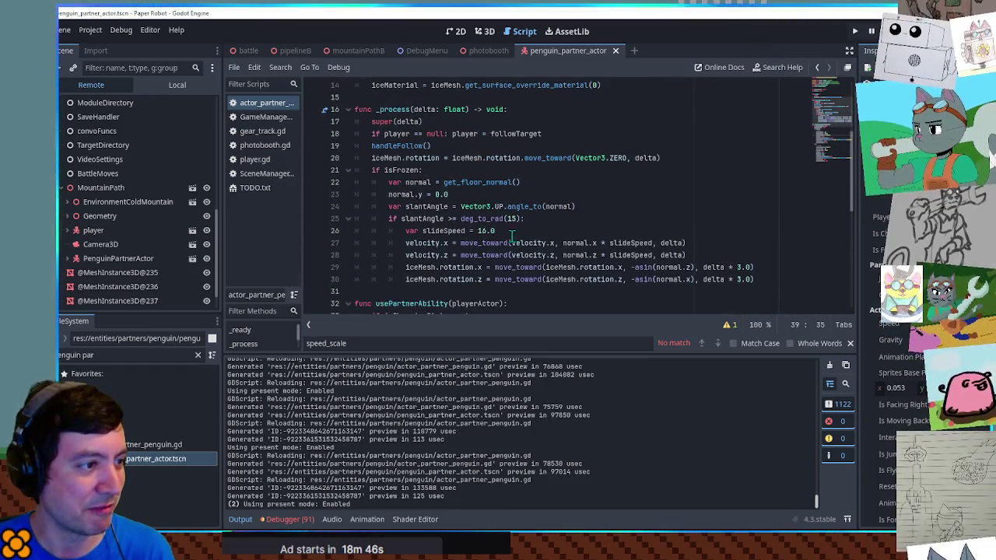
double_click(484, 232)
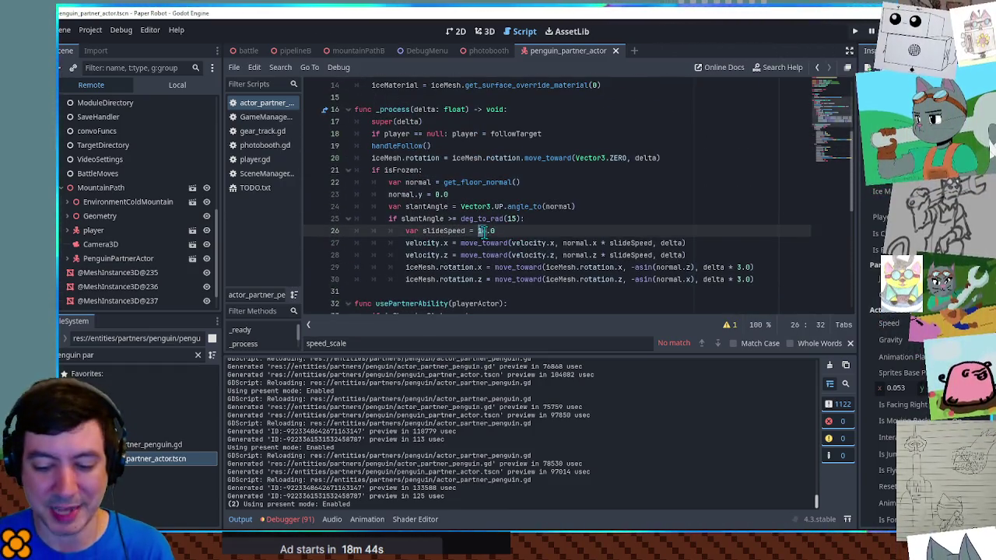
type("20")
key("ctrl+s")
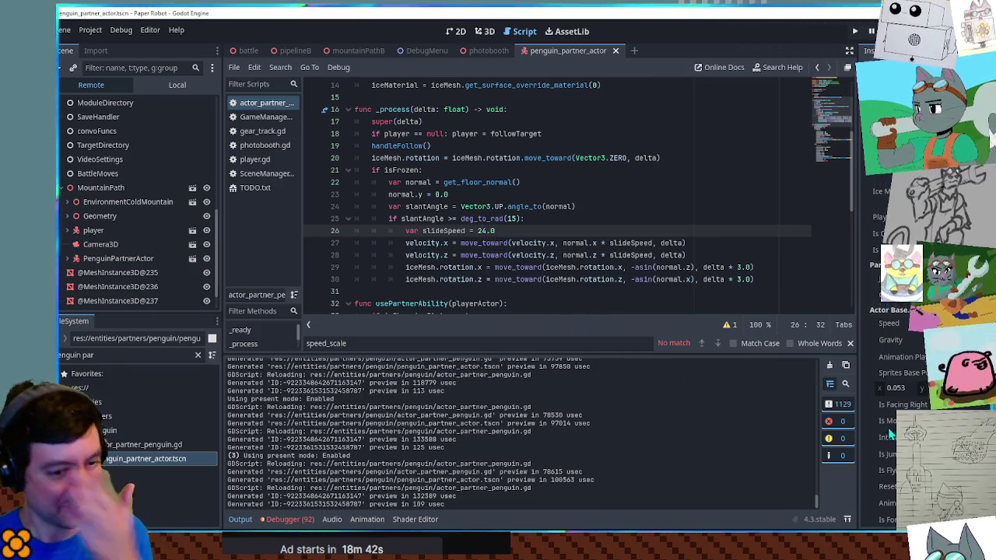
key("alt+Tab")
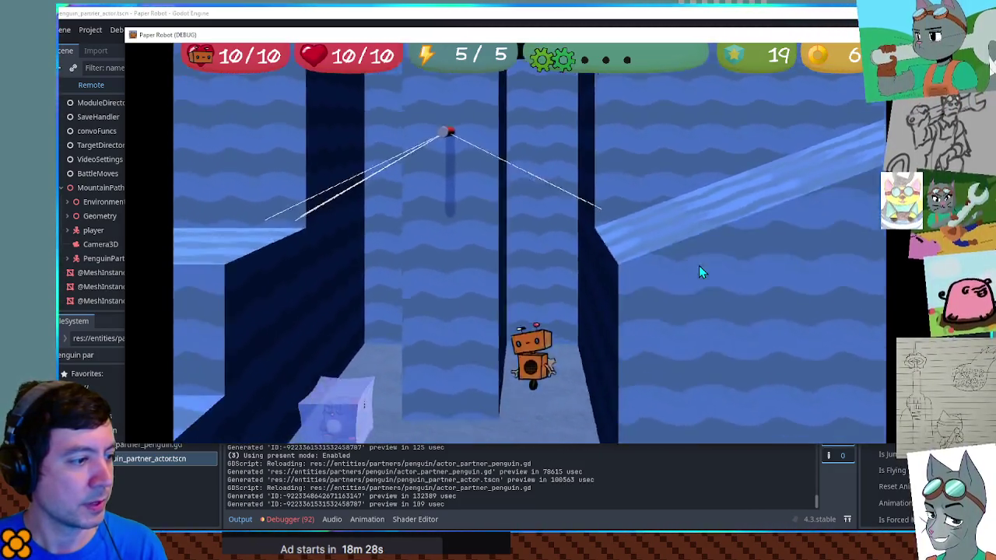
Step: Stop the game and declare 'var accel = 2.0' below slideSpeed
key("F8")
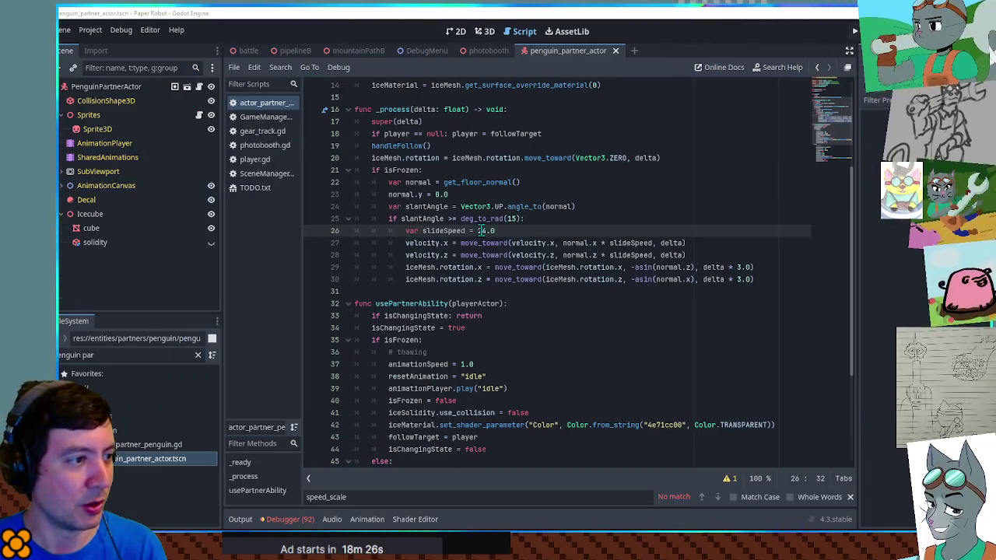
double_click(445, 231)
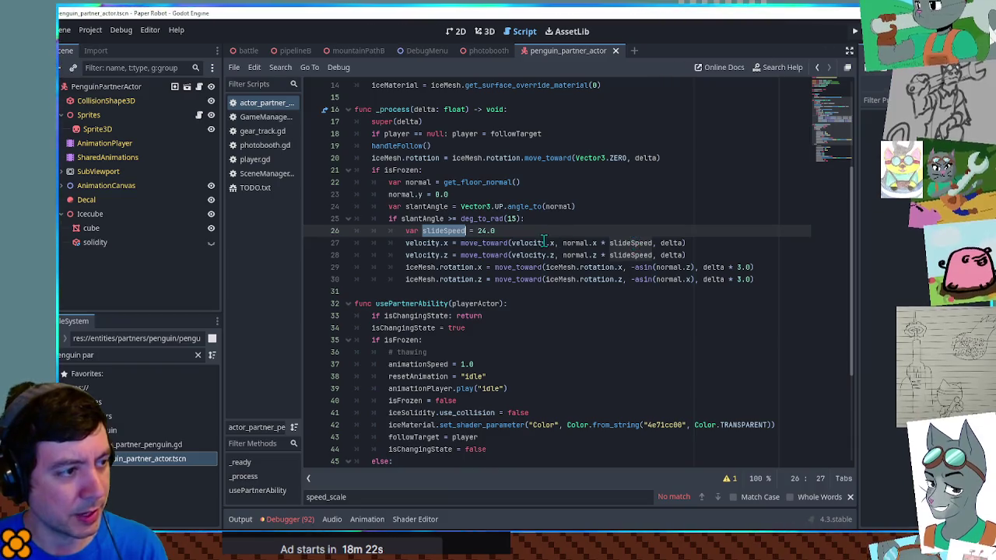
left_click(605, 231)
key("Return")
type("var accel = ")
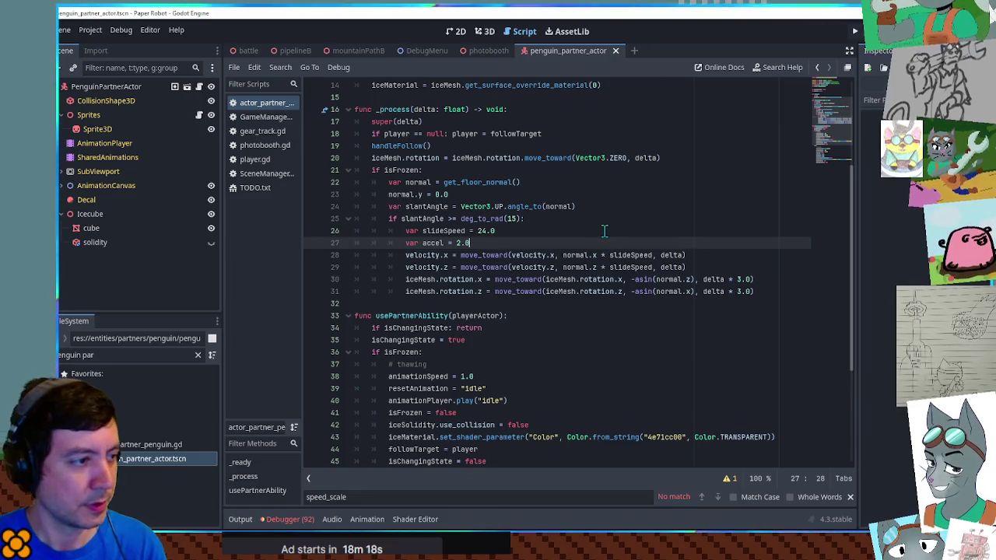
type("2.0")
key("Left")
key("Left")
key("Left")
Step: Multiply delta by accel in the velocity.x and velocity.z move_toward lines and save
left_click(723, 257)
key("Left")
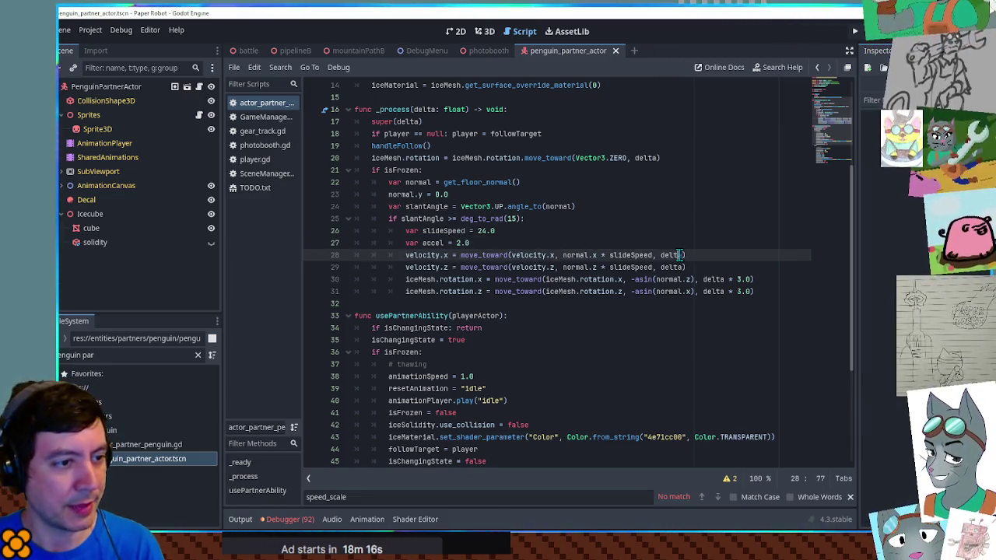
type("* accel)")
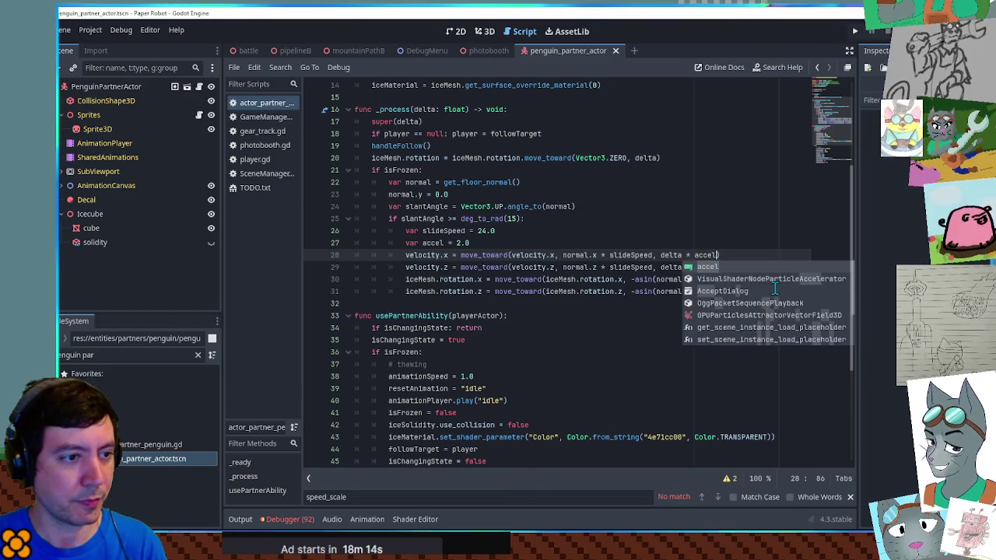
key("Down")
key("Left")
type("* accel")
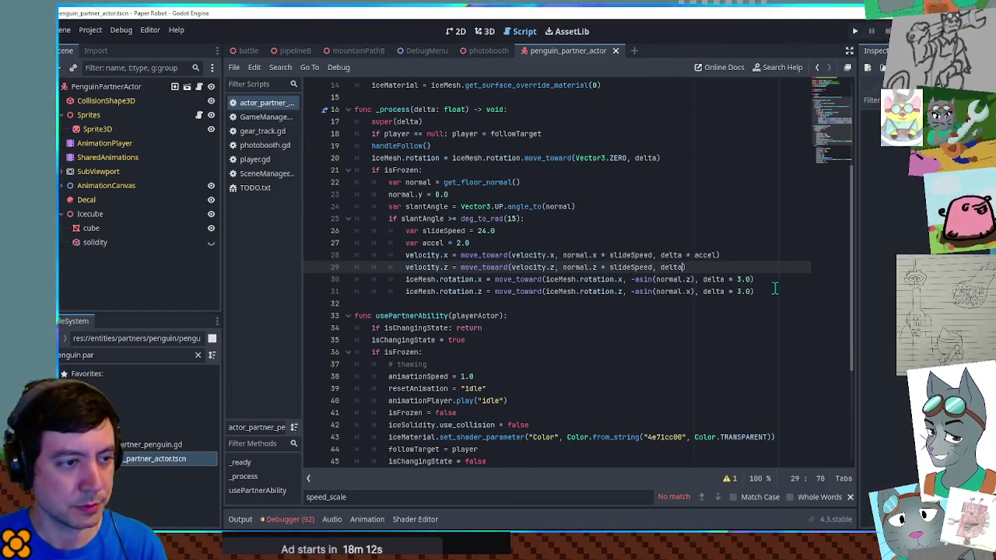
key("ctrl+s")
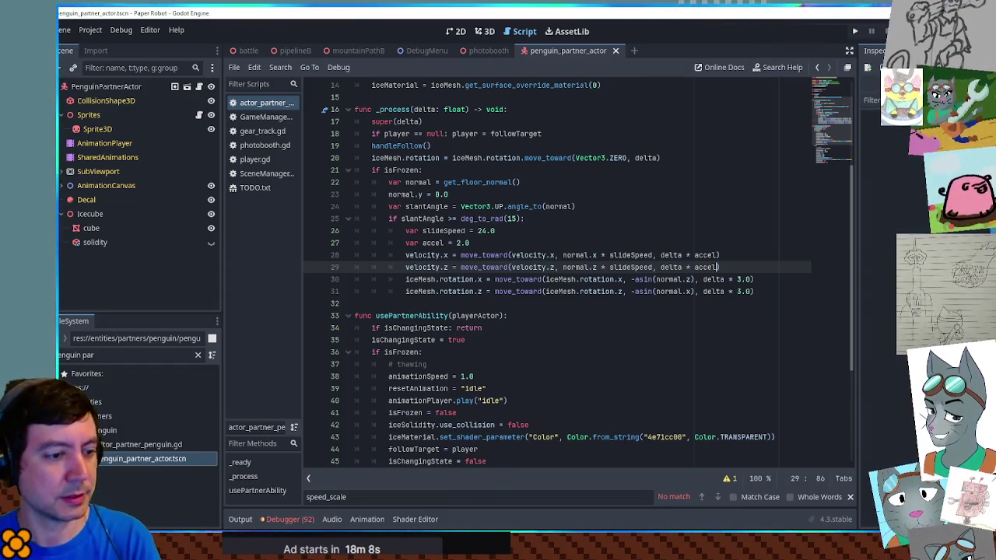
mouse_move(769, 545)
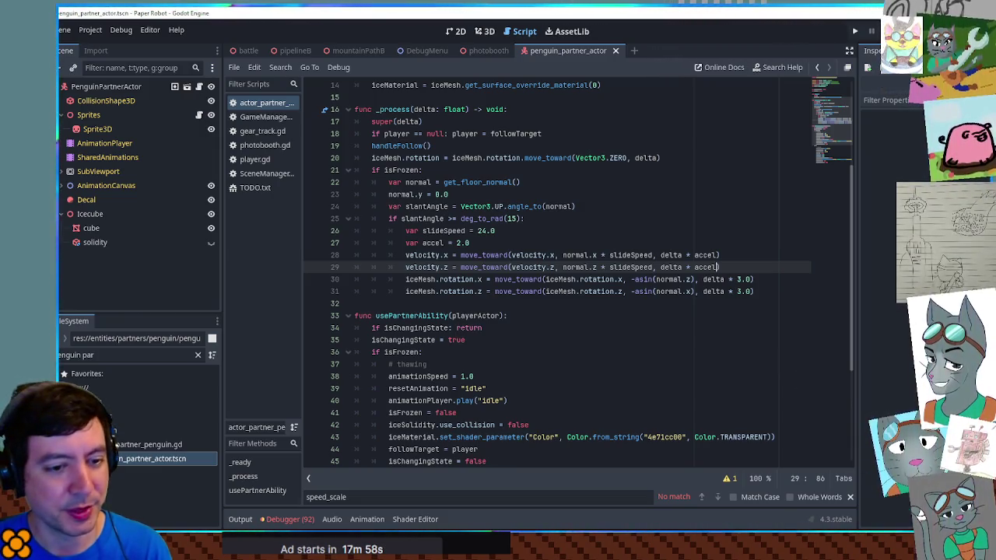
Step: Switch to the mountainPathB scene and run it with F6
left_click(630, 194)
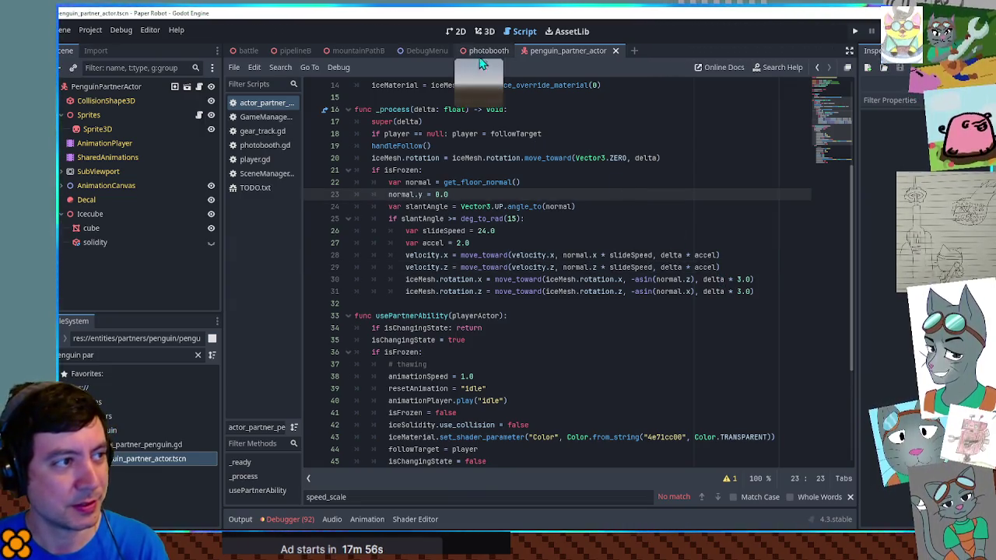
left_click(346, 53)
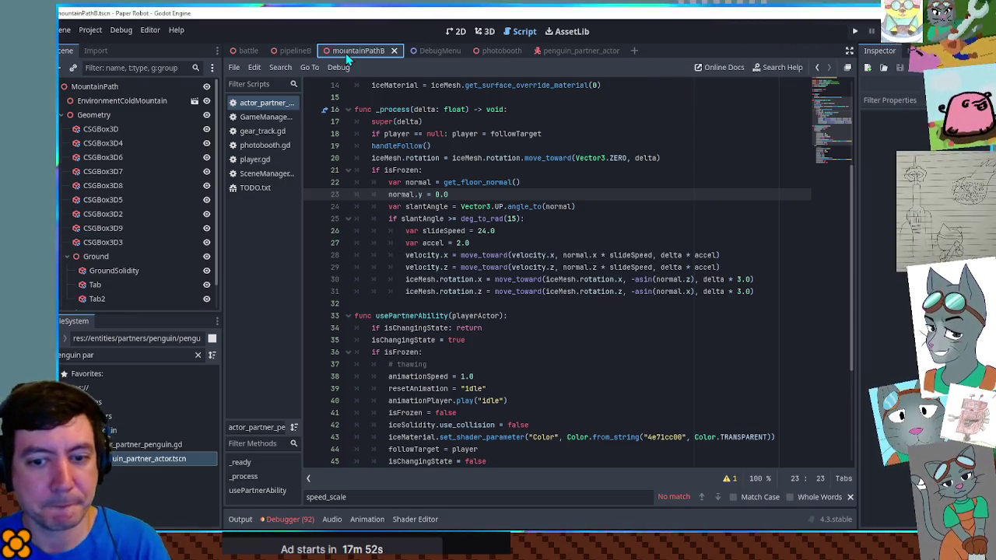
key("F6")
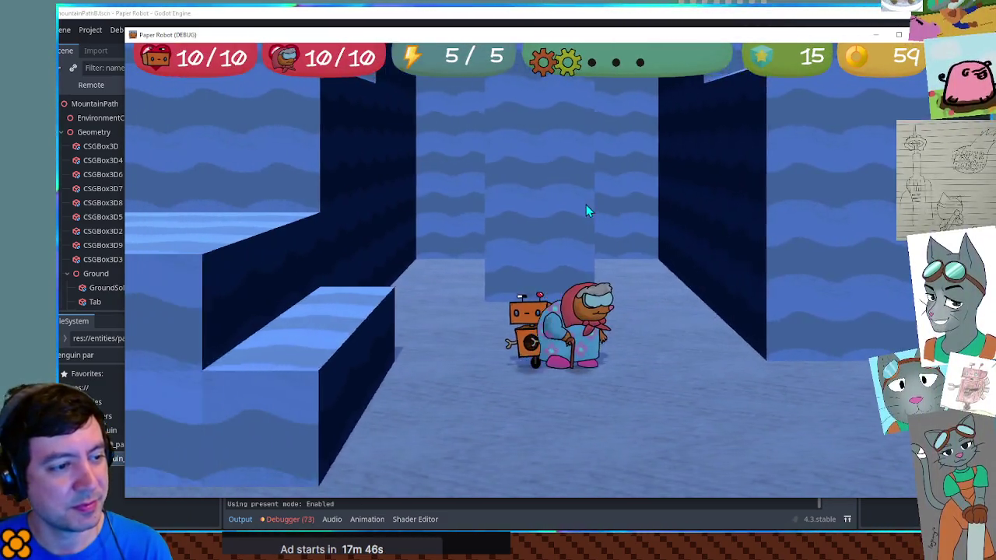
Step: Move the robot up through the level and jump beside the ice block on the ramp
key("Up")
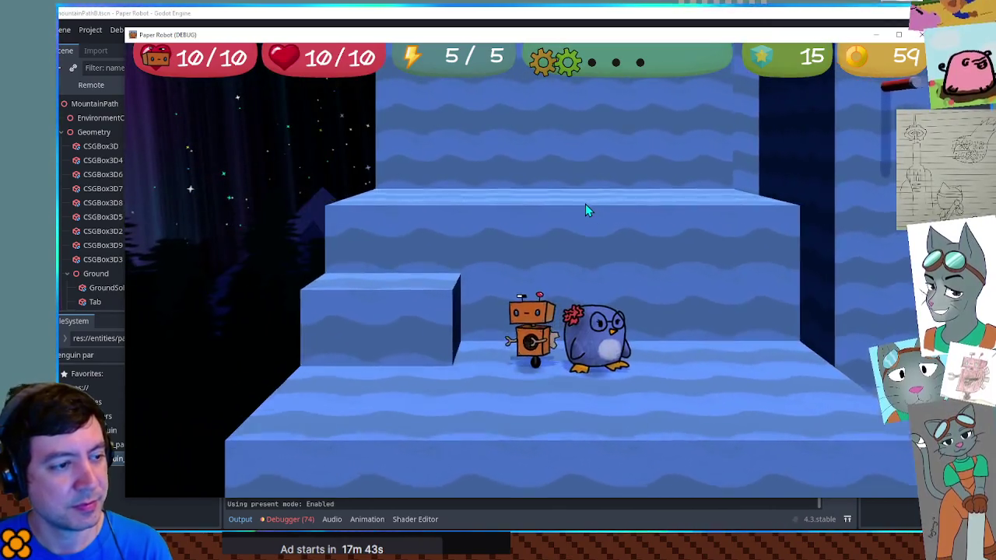
key("Up")
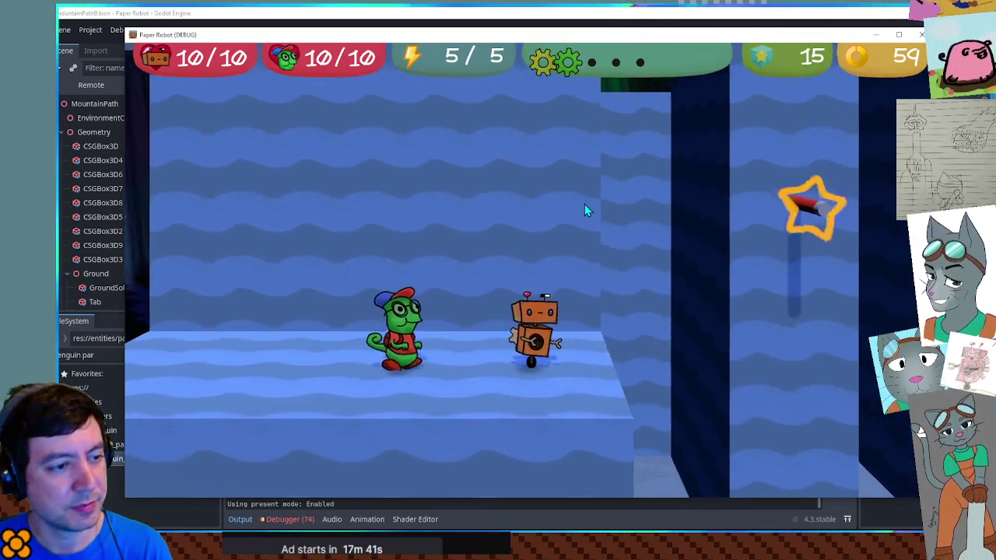
key("x")
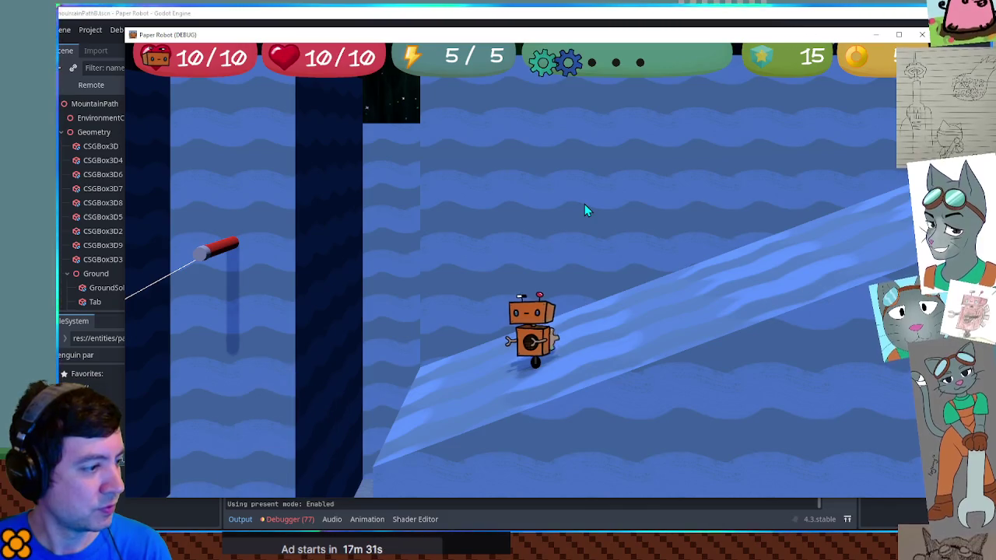
key("space")
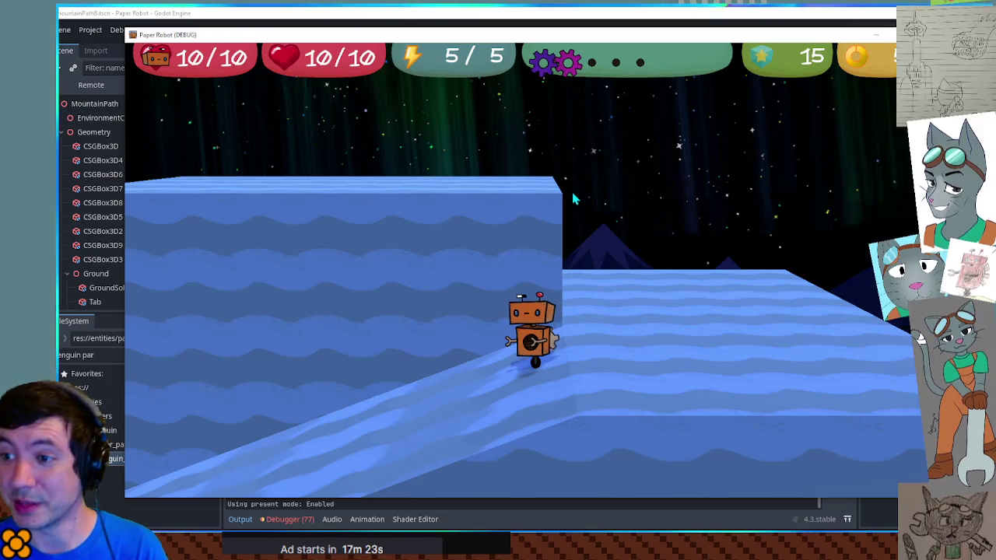
Step: Cycle partners to the penguin, freeze it, and run the robot up the ramp past the ice block
key("Tab")
key("Tab")
key("Tab")
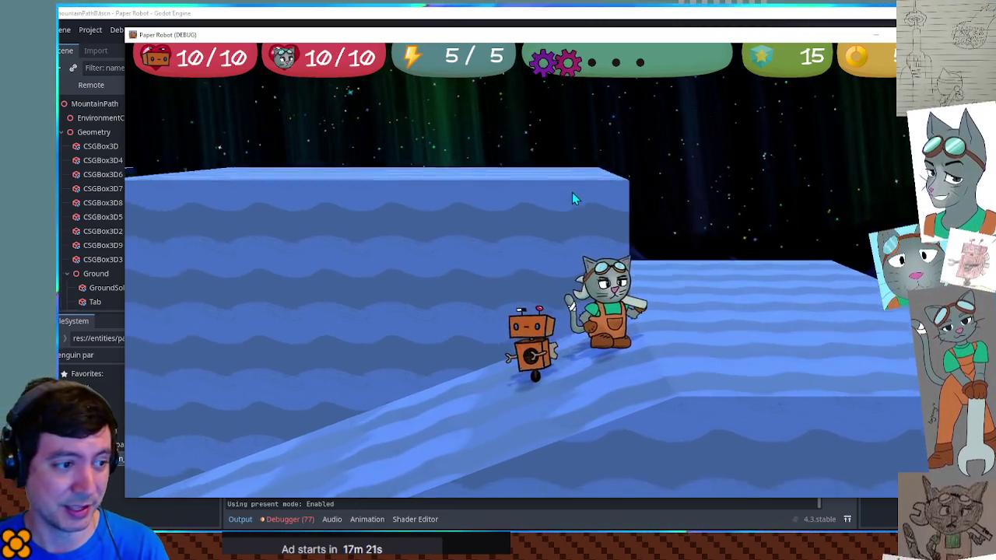
key("Tab")
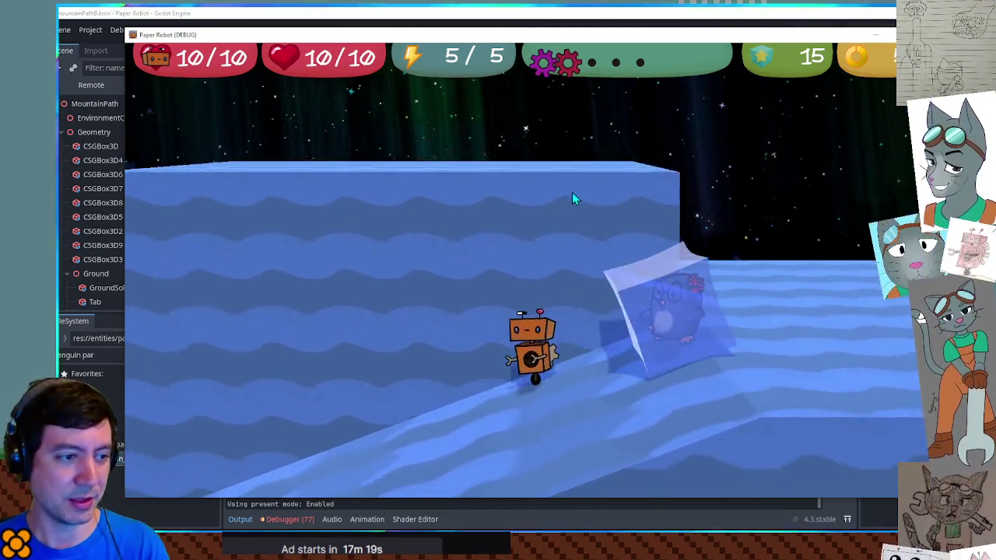
key("Right")
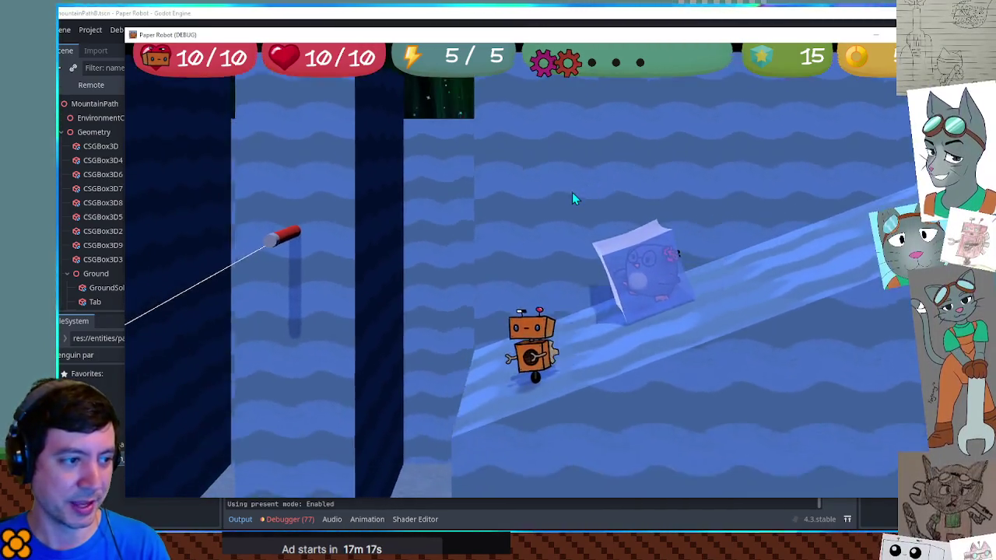
key("space")
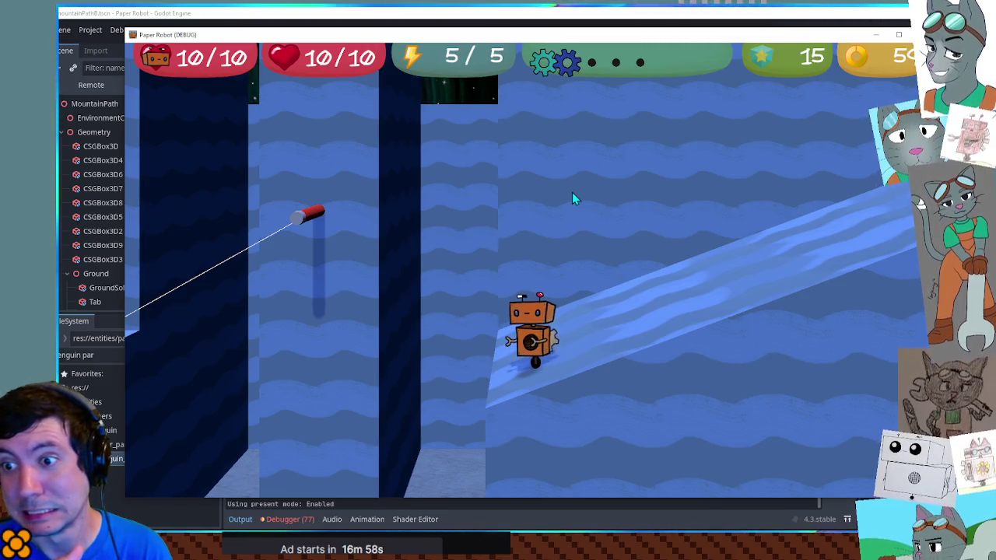
Step: Move and jump the robot along the icy ramp until the thawed penguin rejoins it
key("w")
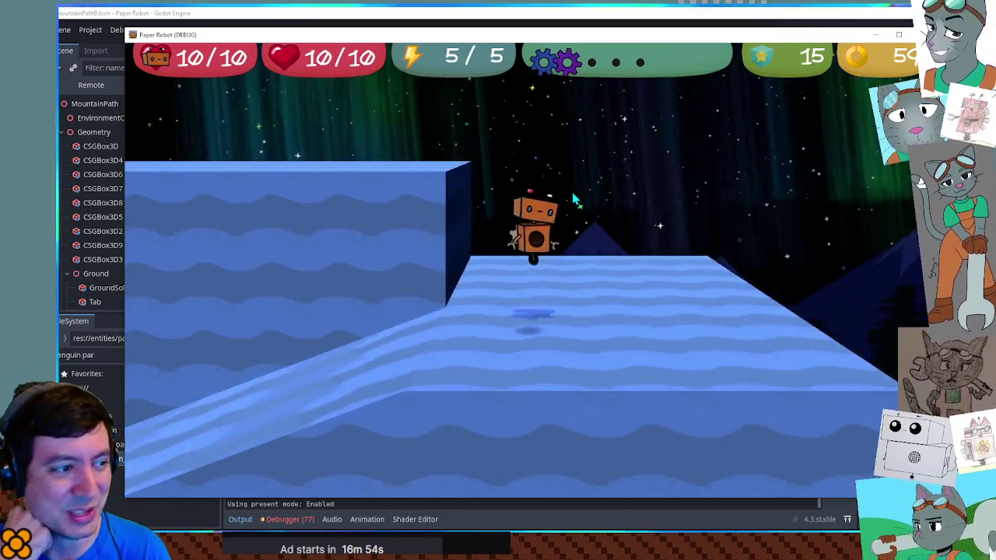
key("space")
key("w")
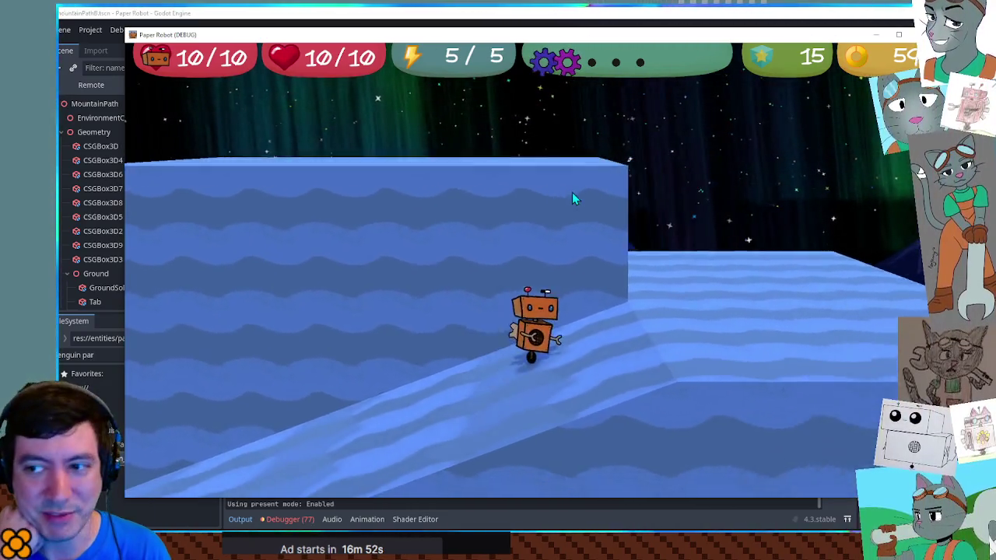
key("w")
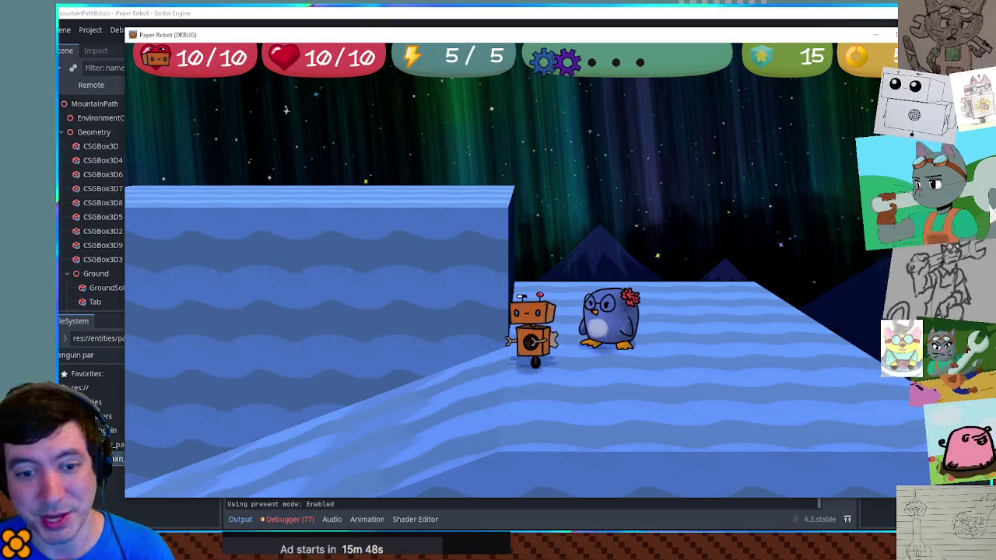
Step: Close the game and add 'player.global_position = global_position' under 'if isFrozen:'
key("alt+Tab")
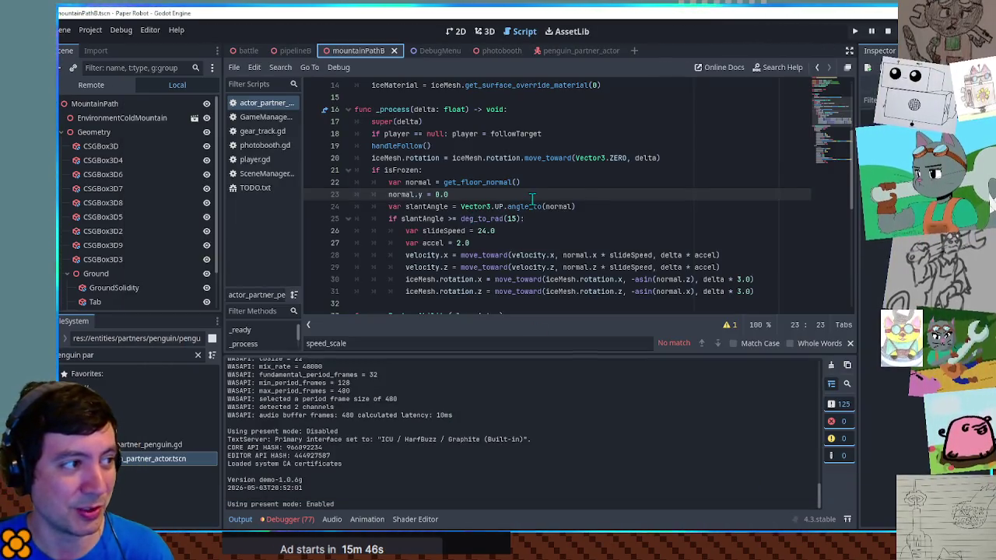
scroll(531, 199, "up", 5)
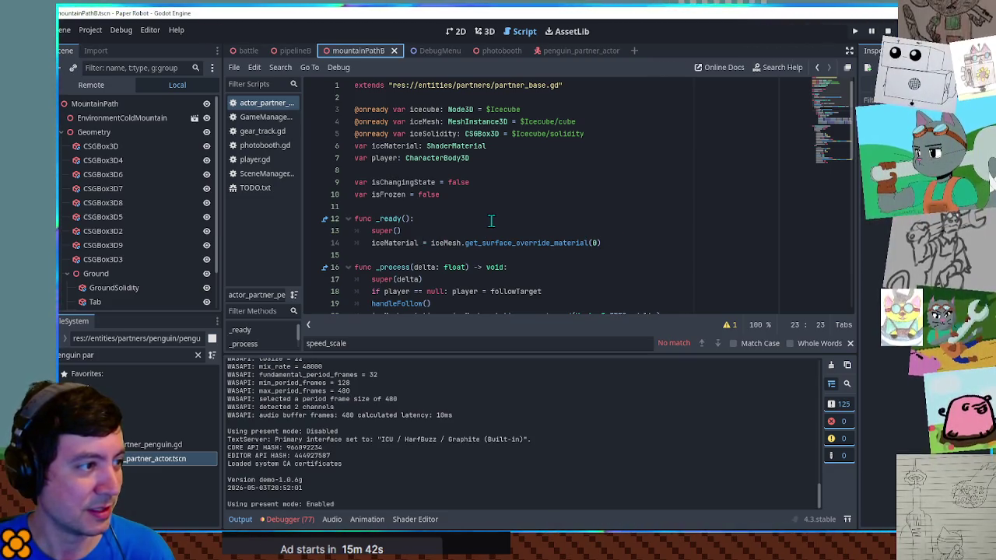
scroll(491, 221, "down", 10)
scroll(540, 226, "up", 7)
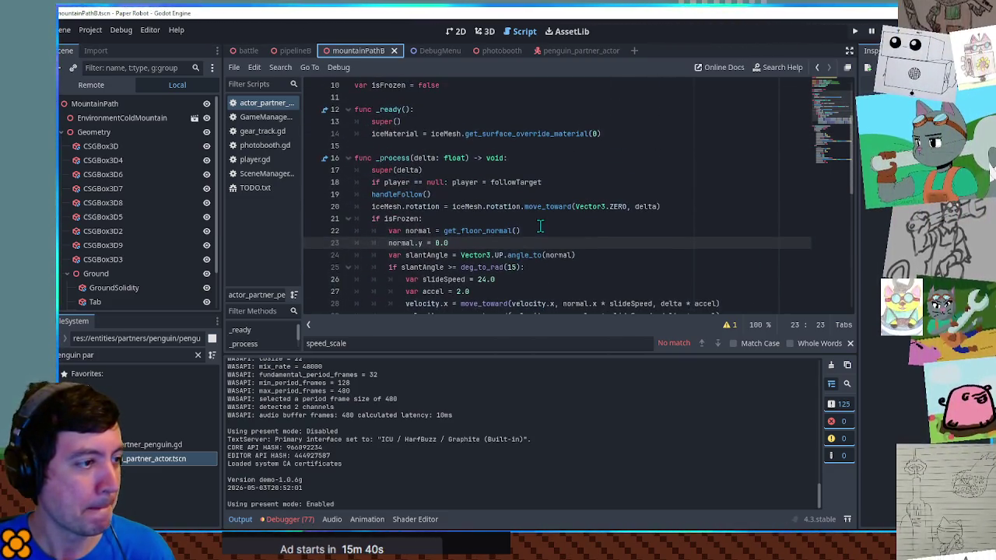
scroll(540, 226, "up", 1)
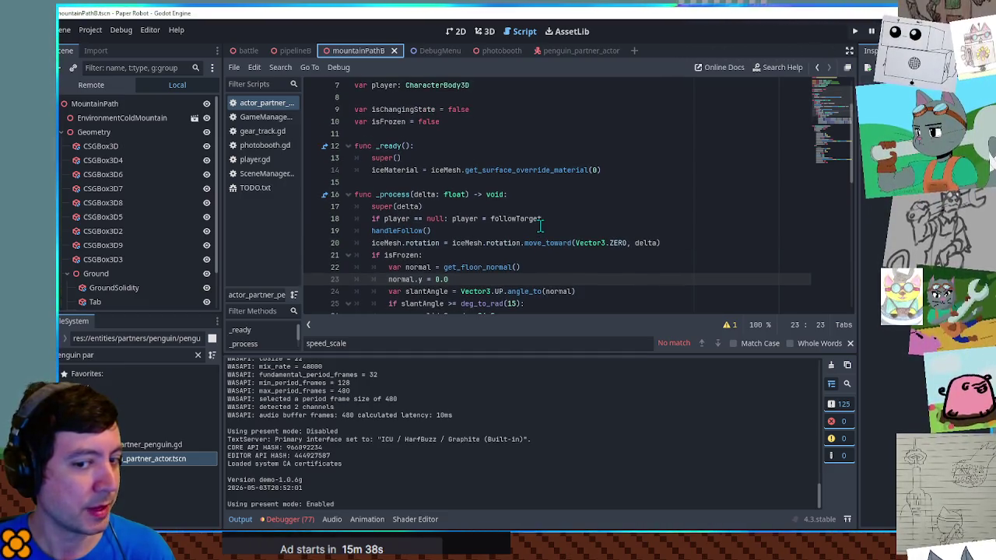
scroll(541, 224, "down", 3)
scroll(540, 225, "up", 4)
scroll(540, 226, "up", 1)
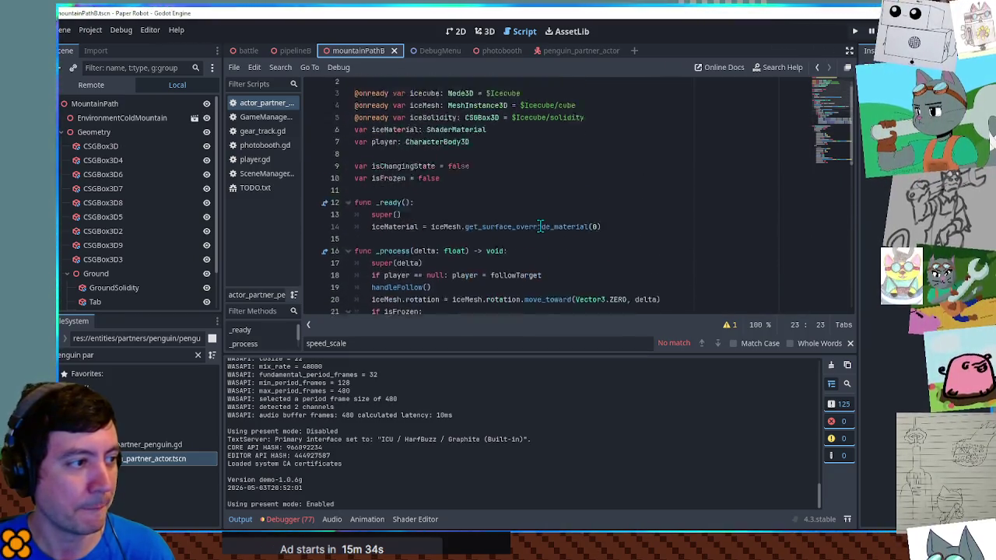
scroll(540, 224, "down", 2)
scroll(526, 218, "down", 3)
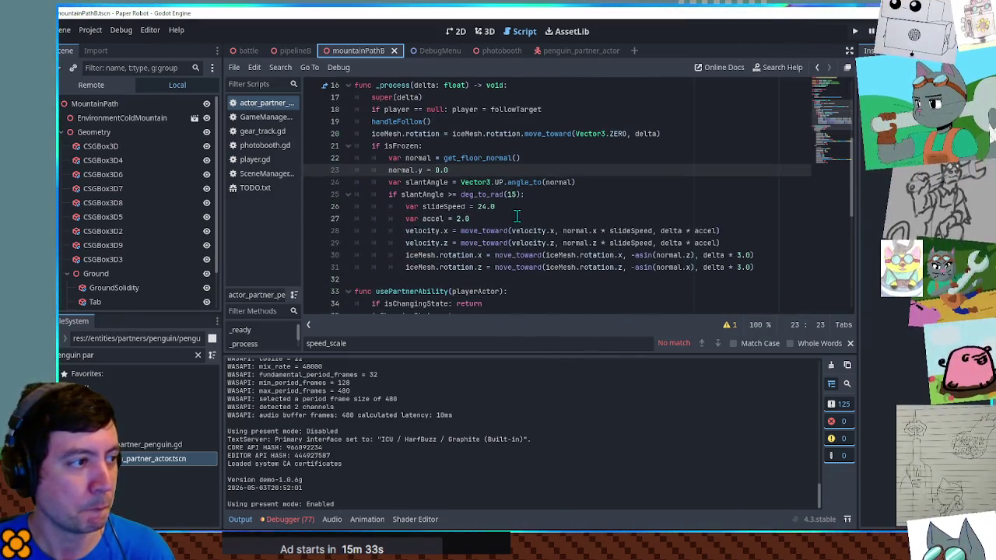
left_click(393, 146)
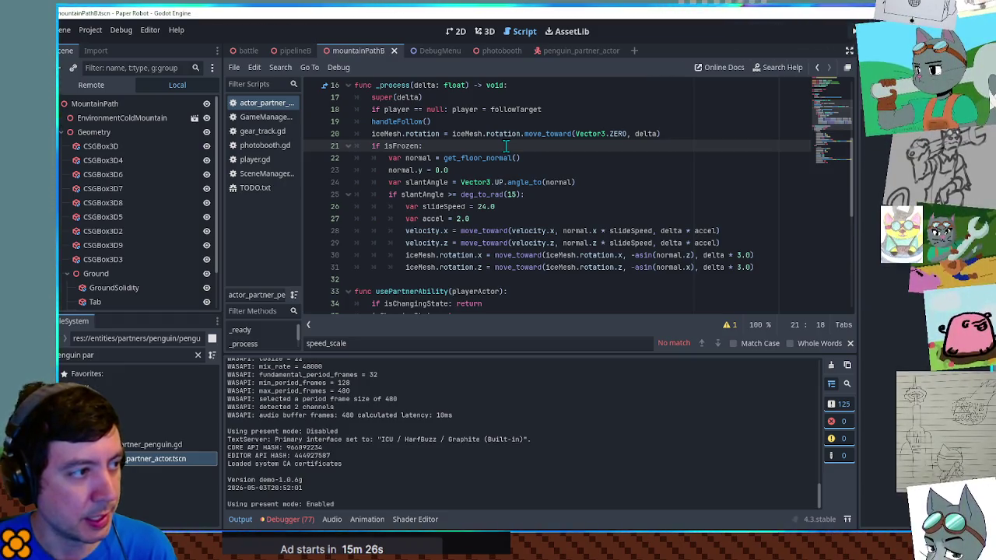
key("Return")
key("Return")
key("Up")
type("layer.")
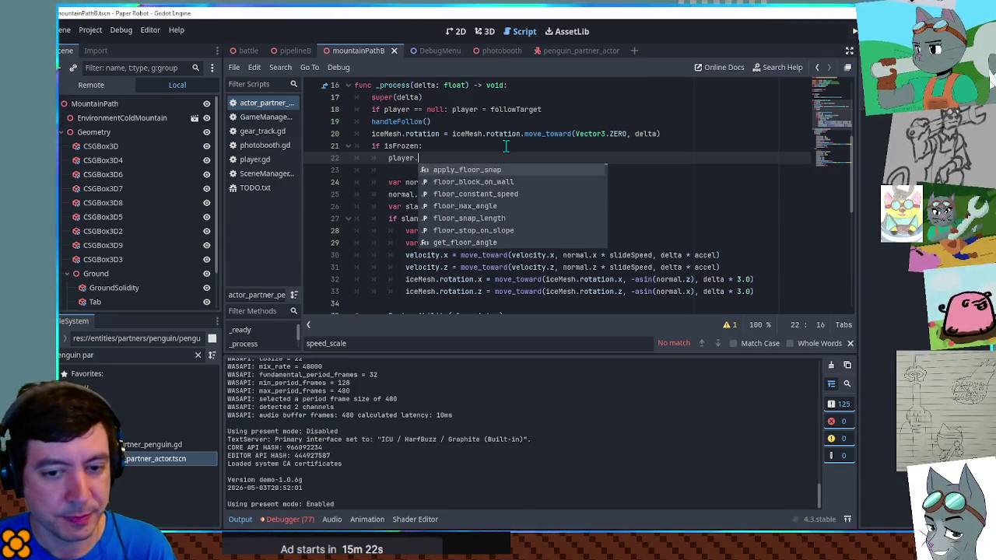
type("global_")
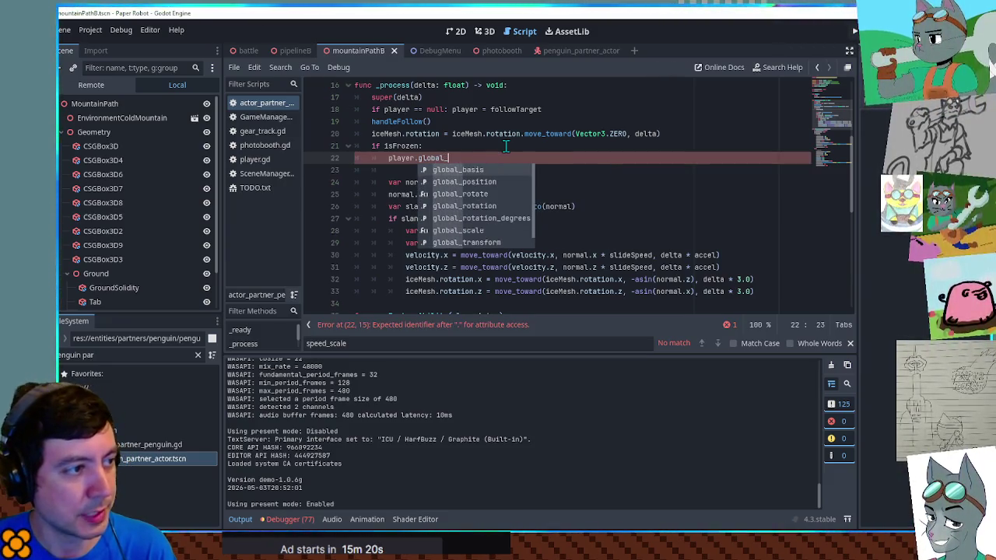
type("position = ")
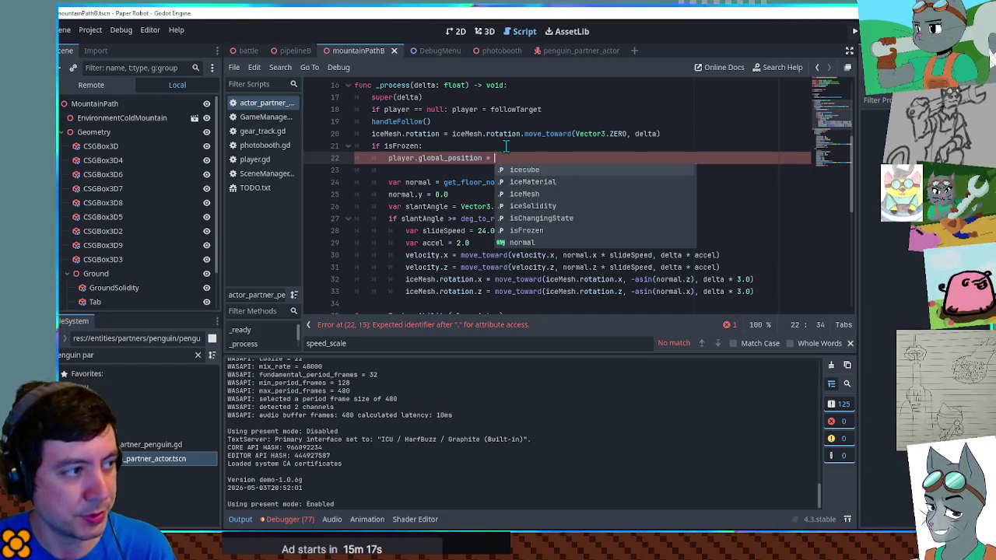
type("global_pos")
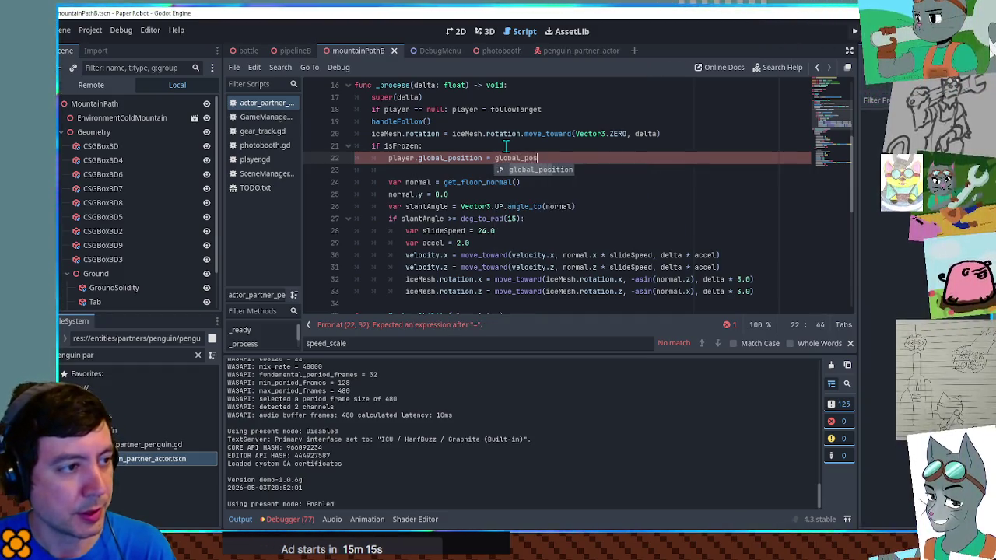
key("Return")
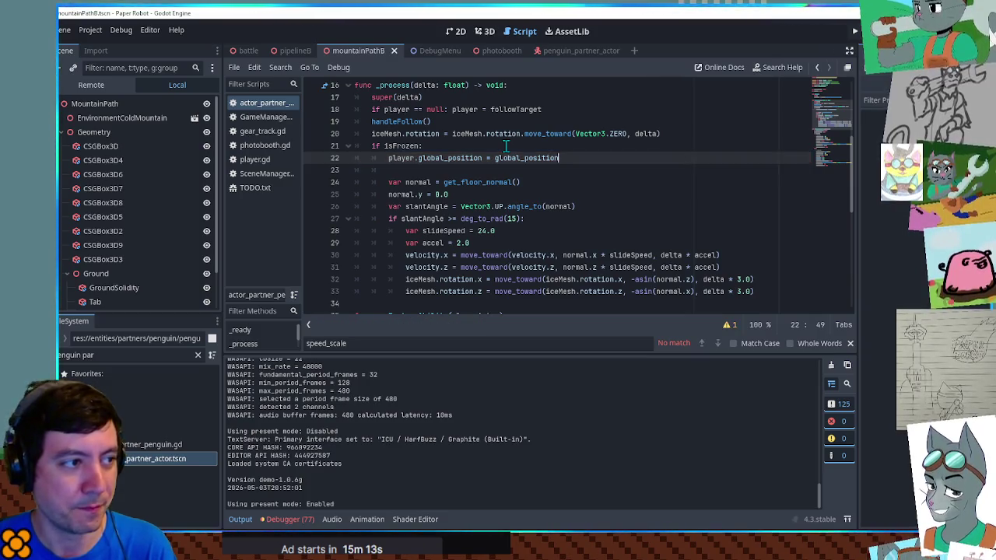
Step: Add 'player.inputLocked = true' under the # freezing comment
double_click(397, 158)
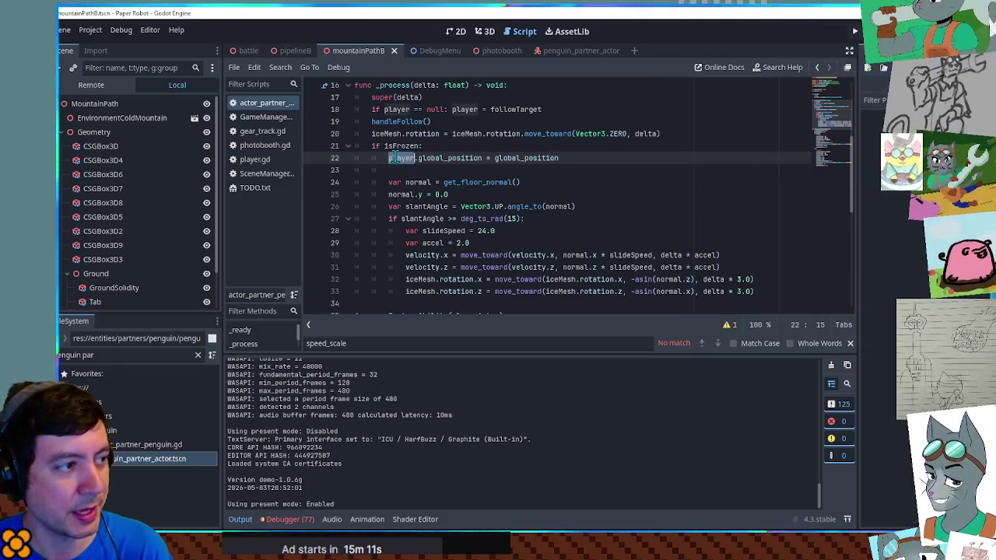
mouse_move(833, 155)
left_mouse_down()
mouse_move(836, 167)
mouse_move(836, 143)
mouse_move(836, 167)
left_mouse_up()
left_click(474, 173)
key("Return")
type("player.inputLocked = true")
left_click(513, 173)
Step: Add 'player.inputLocked = false' under the # thawing comment
left_click(513, 182)
scroll(512, 180, "up", 4)
left_click(485, 196)
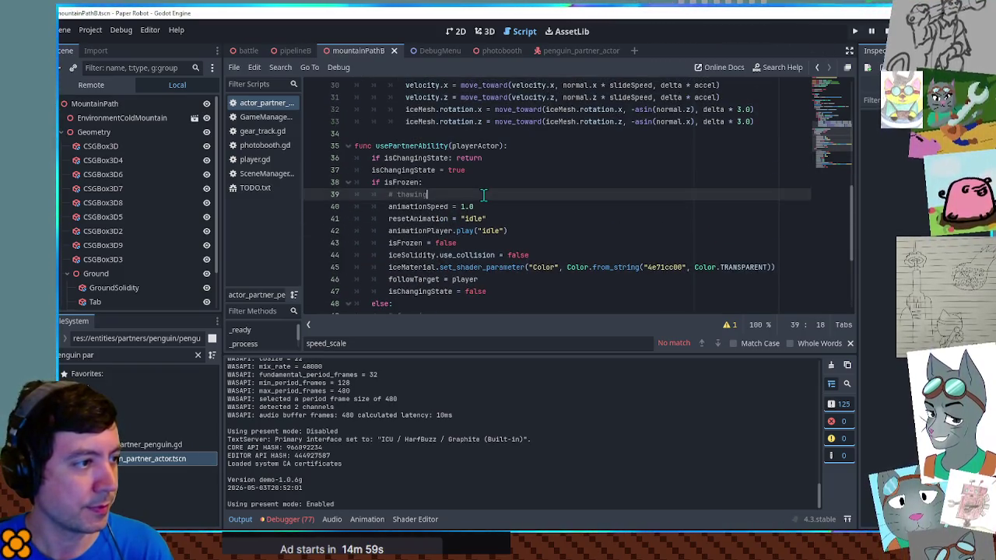
key("Return")
type("player.inputLocked = true")
type("a")
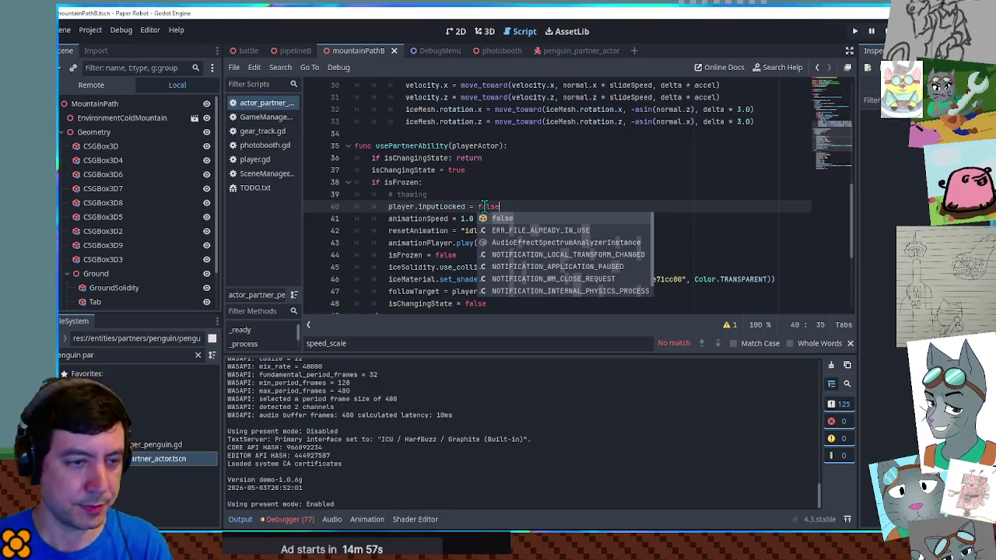
key("Return")
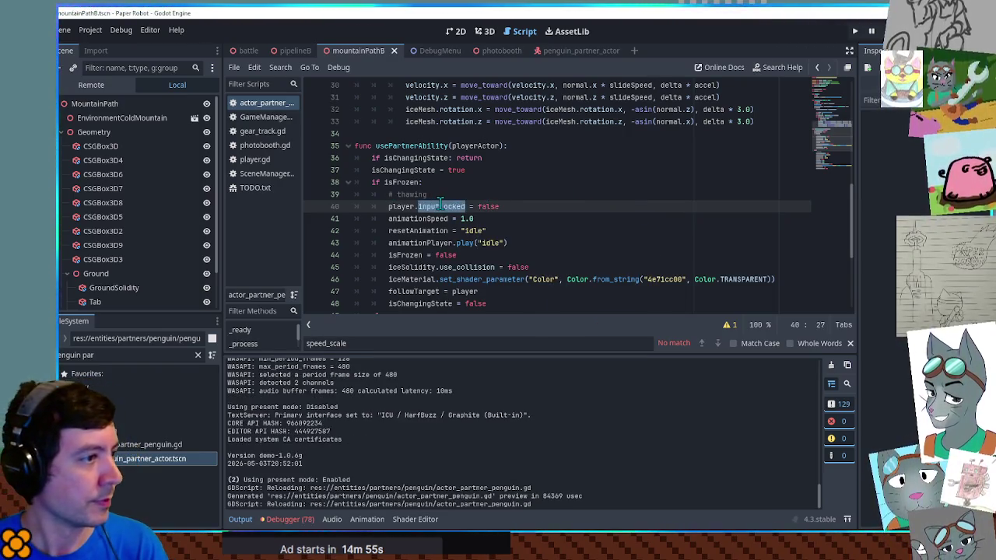
Step: Filter FileSystem for 'player', open the player scene, and run the game with F5
scroll(445, 205, "up", 5)
scroll(445, 205, "down", 5)
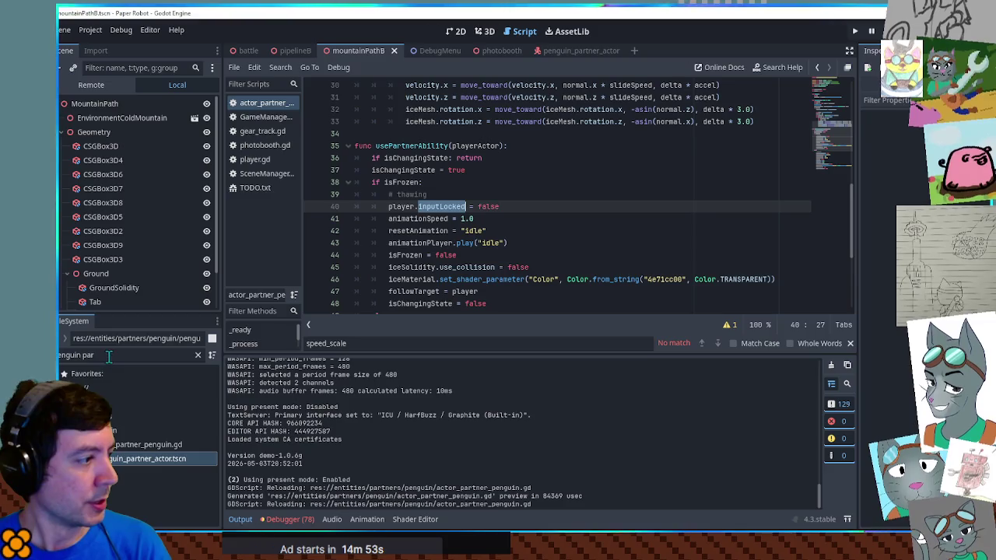
key("ctrl+a")
type("player")
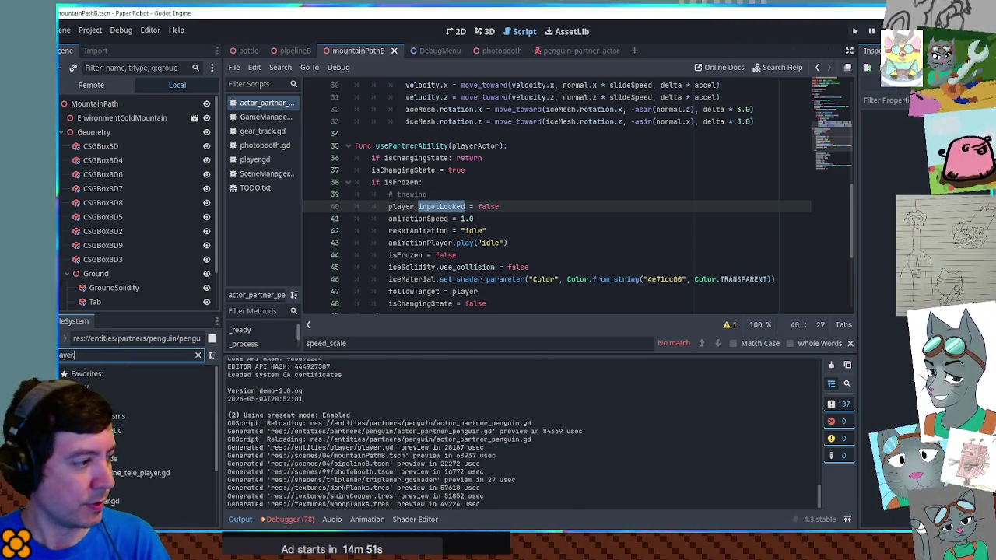
double_click(117, 430)
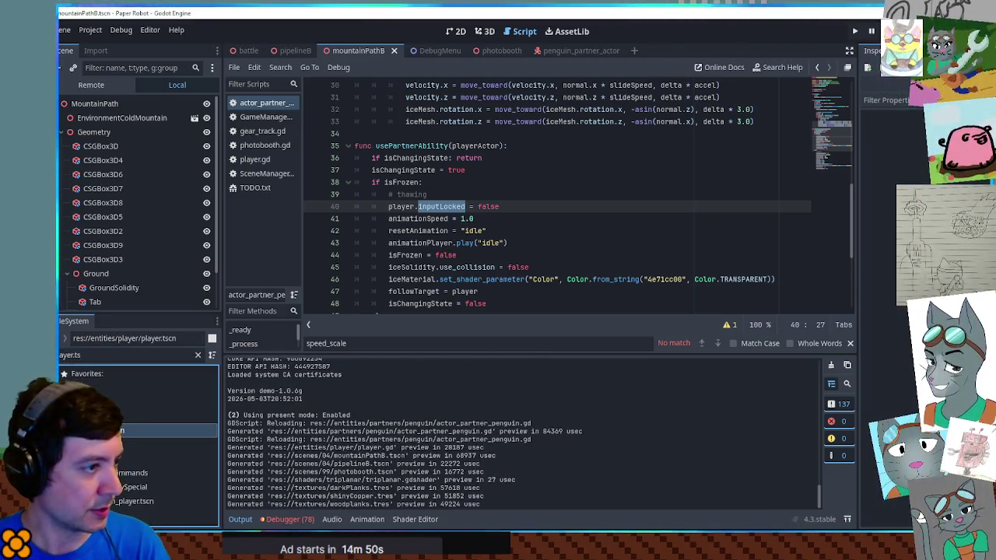
key("F5")
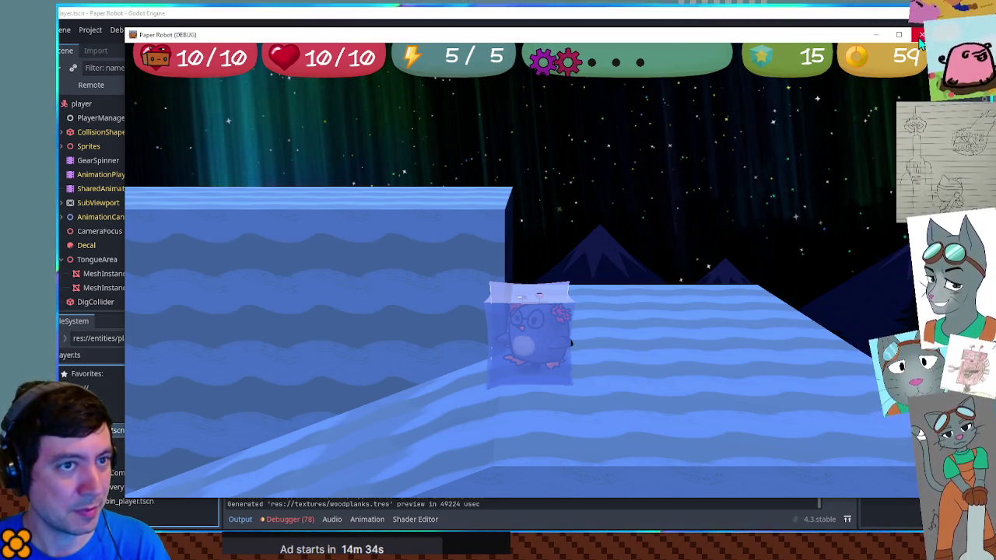
Step: Stop the game with F8 after seeing the penguin frozen in its ice block
key("F8")
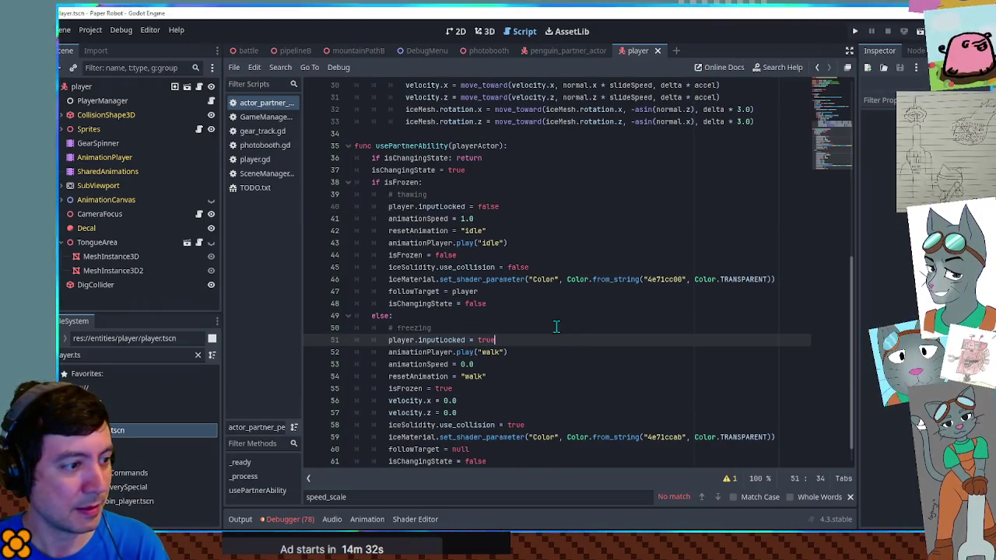
Step: Review the freezing, position-pinning and thawing lines, then run the mountainPathB scene with F6
left_click(556, 327)
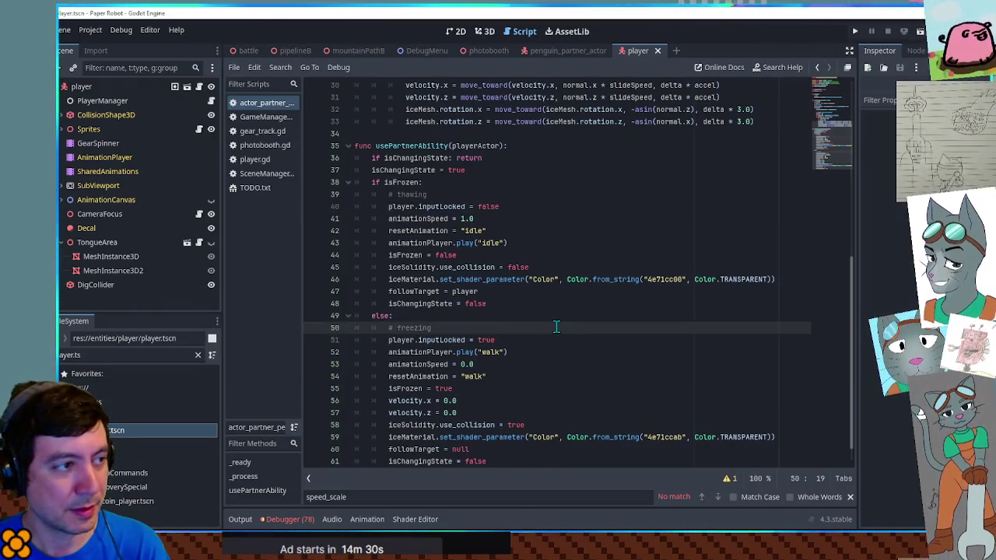
scroll(557, 328, "up", 5)
left_click(425, 184)
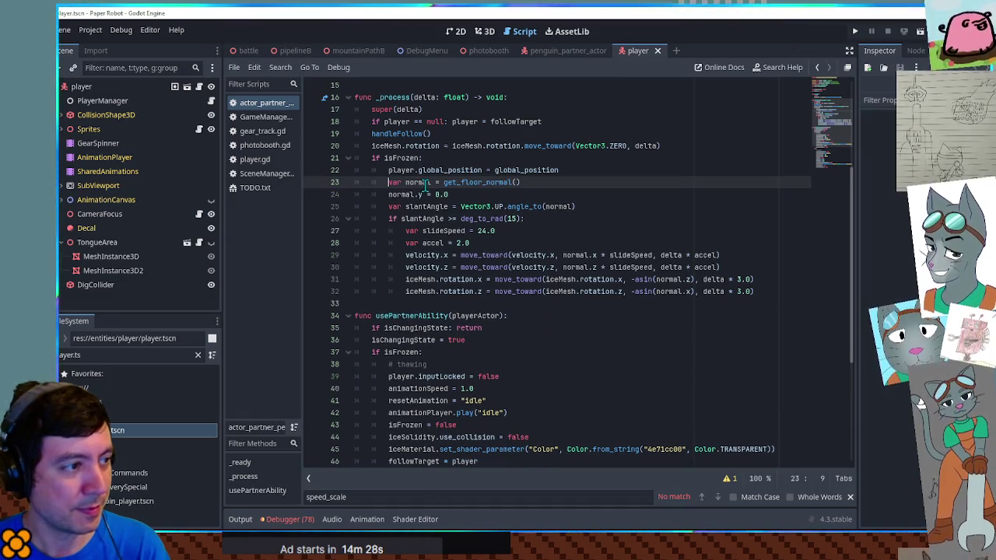
left_click(612, 352)
scroll(611, 342, "down", 5)
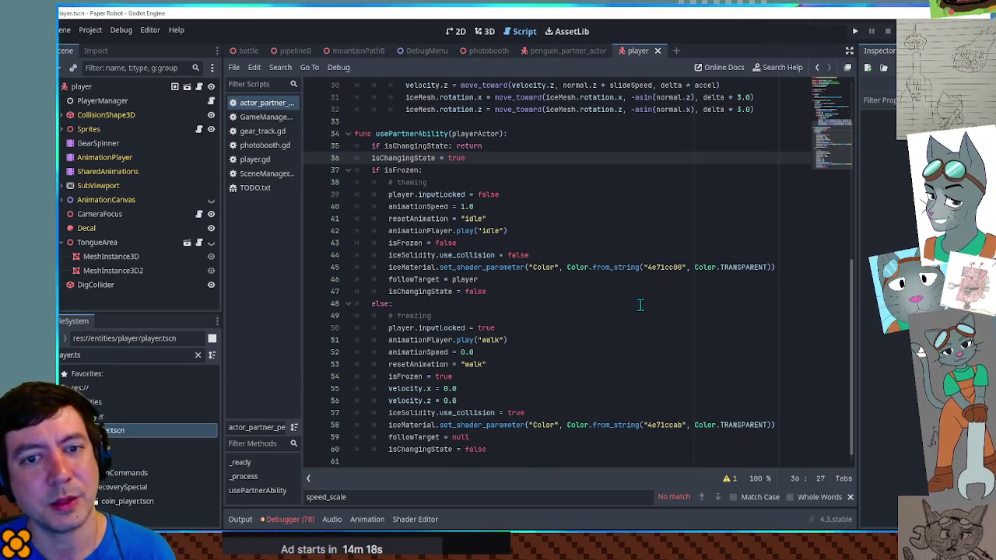
left_click(620, 243)
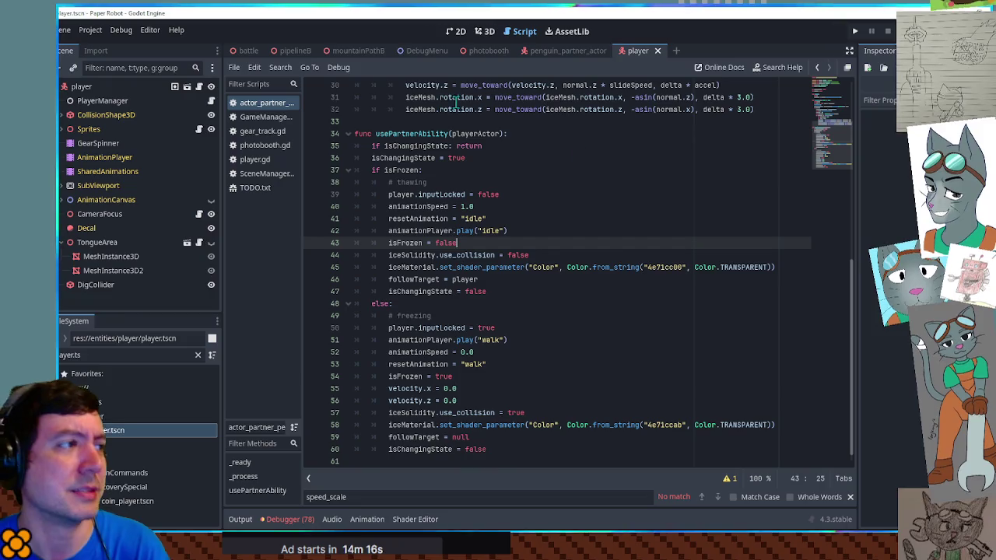
left_click(361, 50)
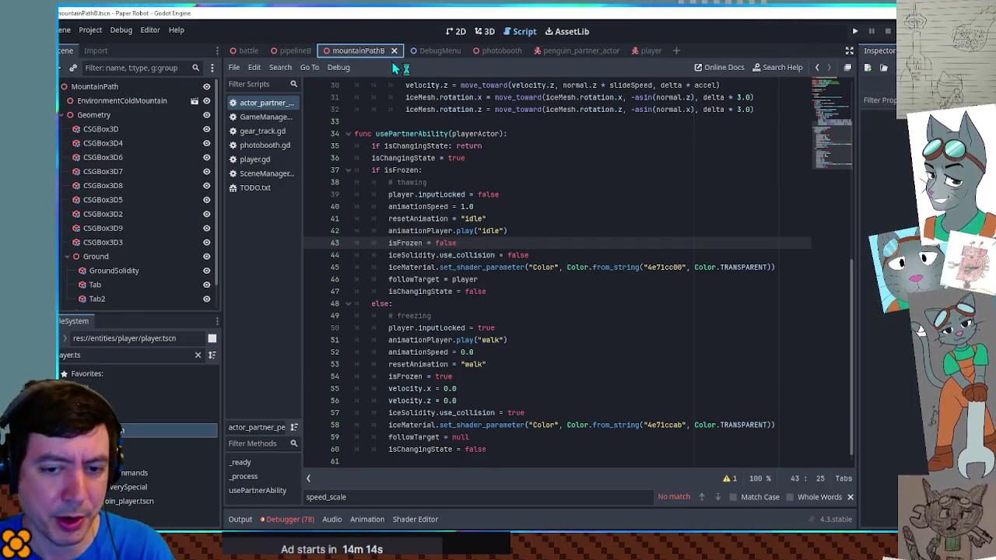
key("F6")
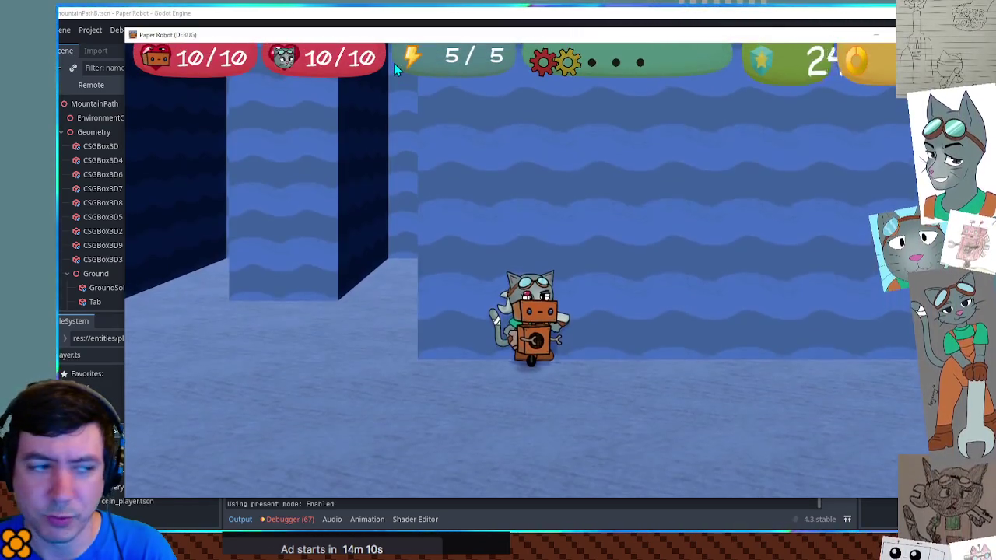
Step: Open the pause menu's Settings page, showing Music Volume at zero
key("Escape")
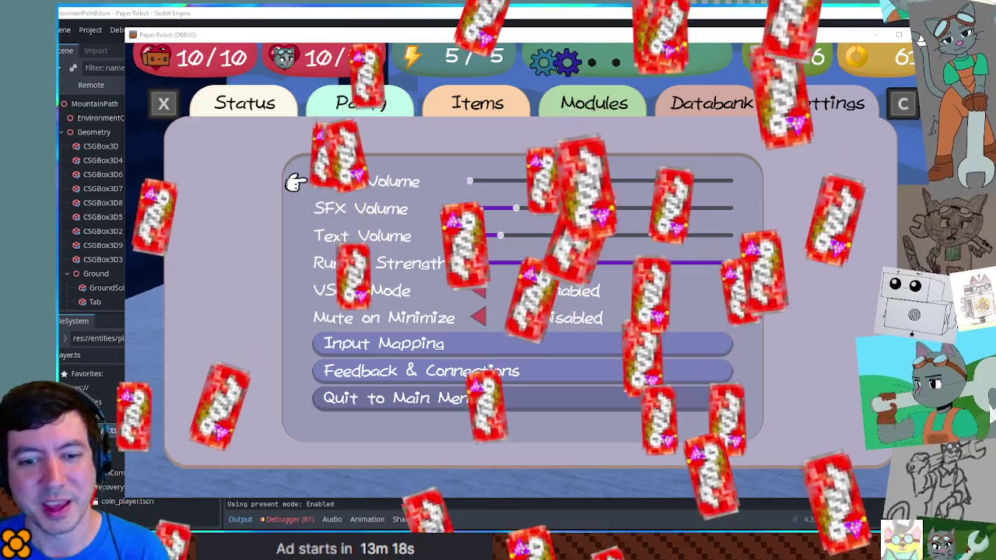
Step: Open Input Mapping from the Settings list to view bindings for Up, Down, Left, Right, Jump/Confirm and Spin/Cancel
key("Down")
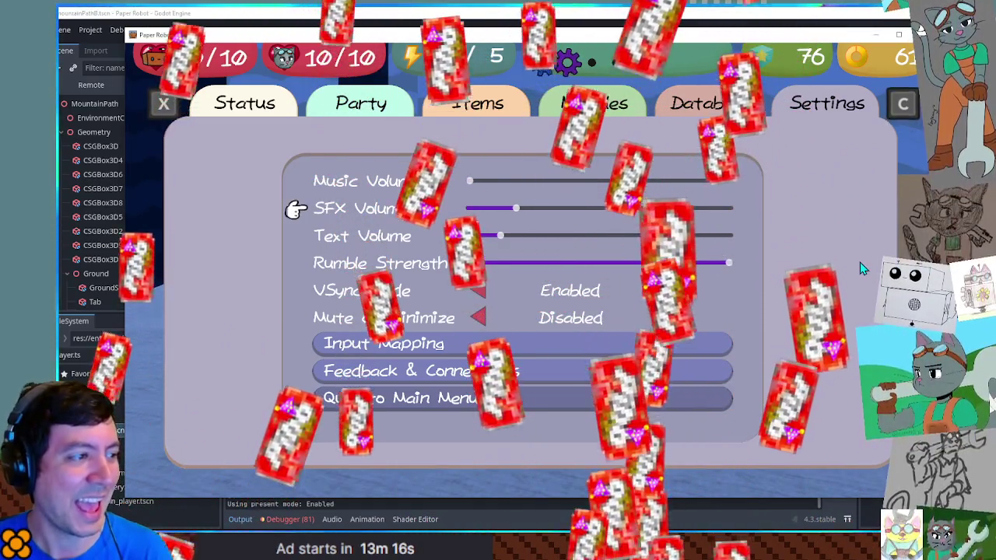
key("Down")
key("Down")
key("Down")
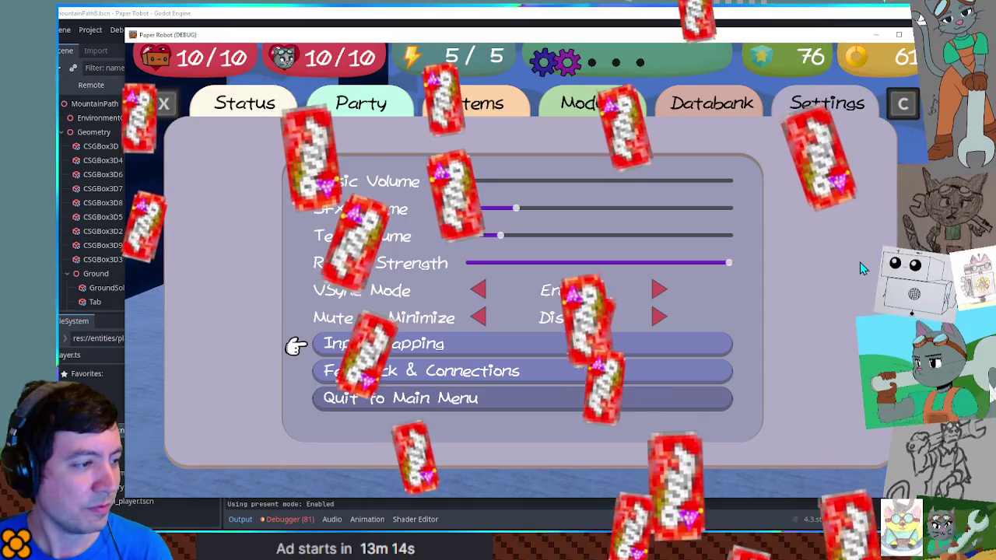
key("space")
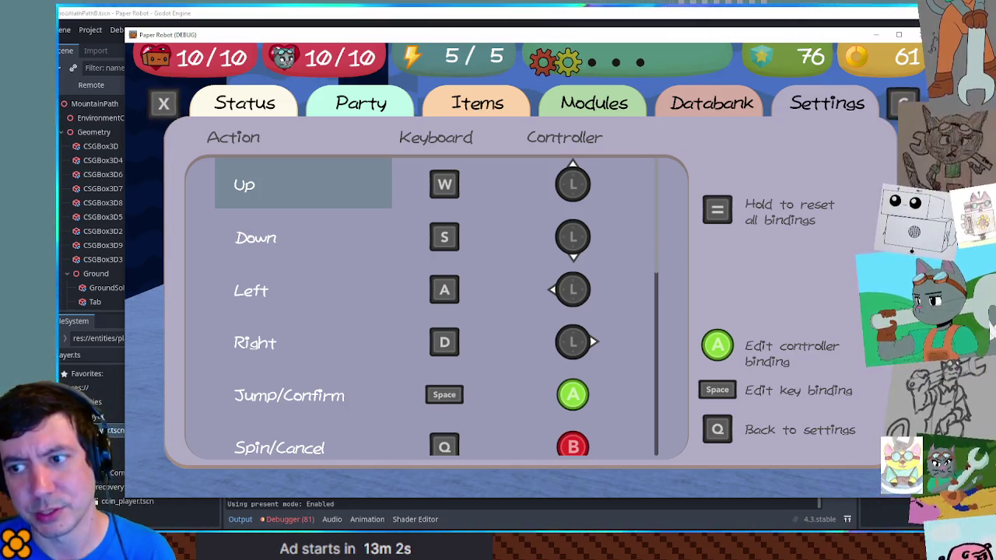
key("s")
key("s")
key("s")
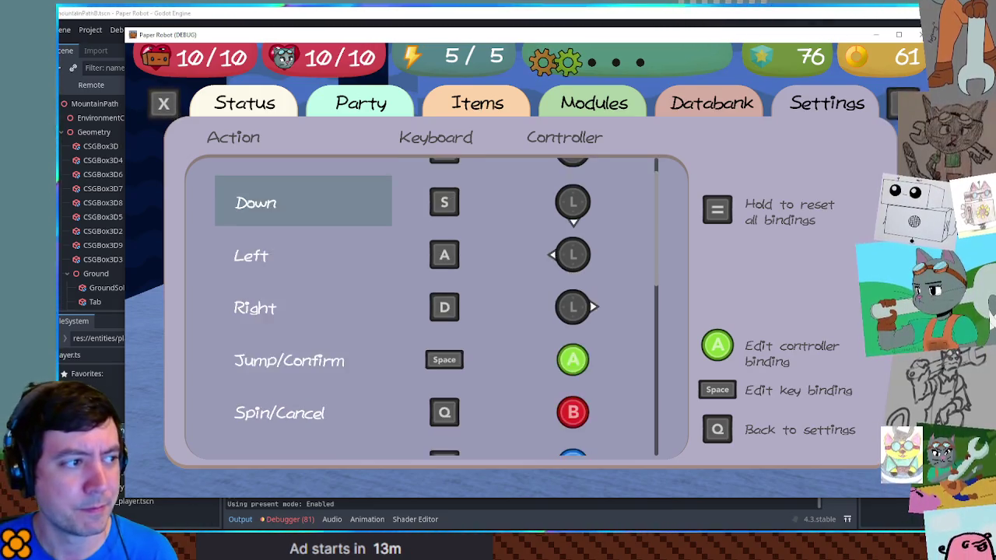
key("w")
key("w")
key("w")
key("w")
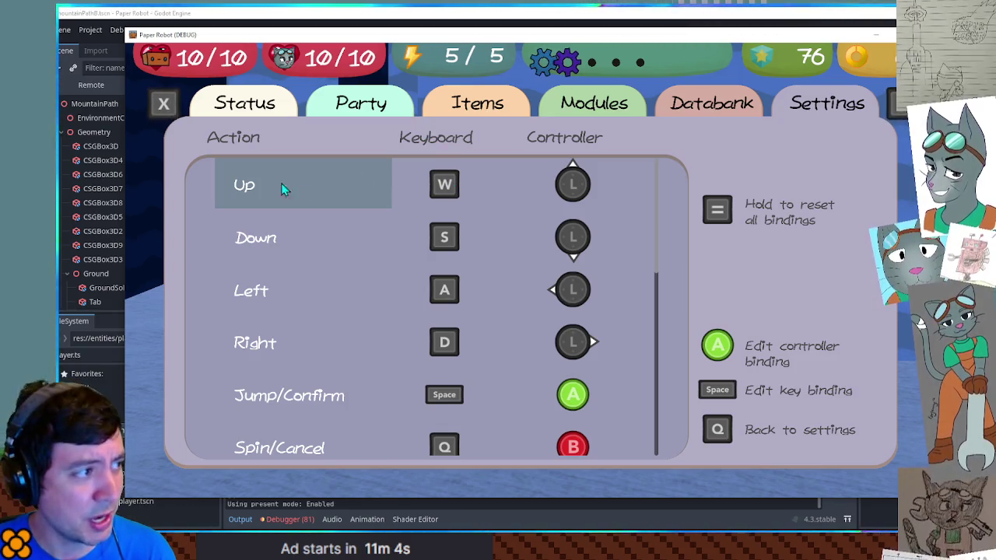
scroll(456, 200, "down", 9)
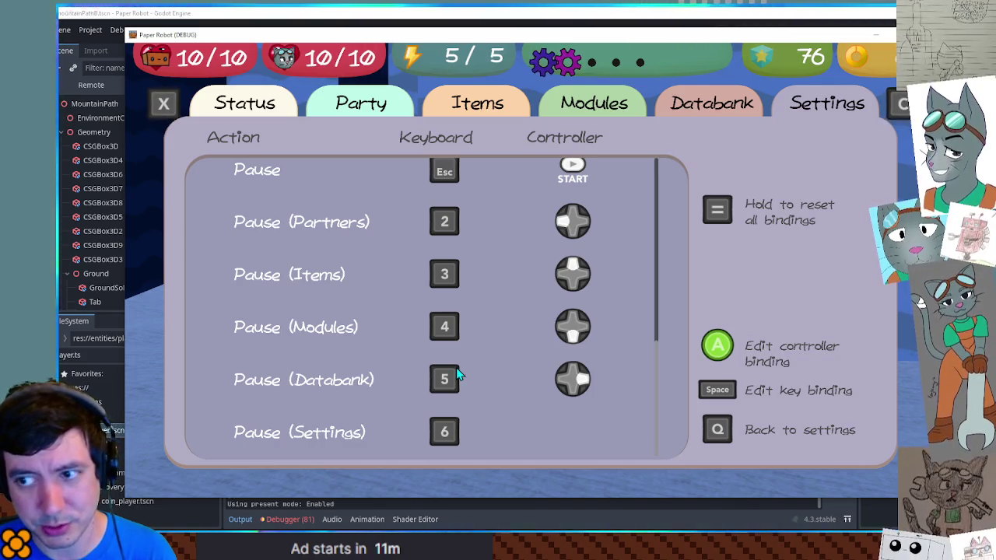
key("Up")
key("Up")
key("Up")
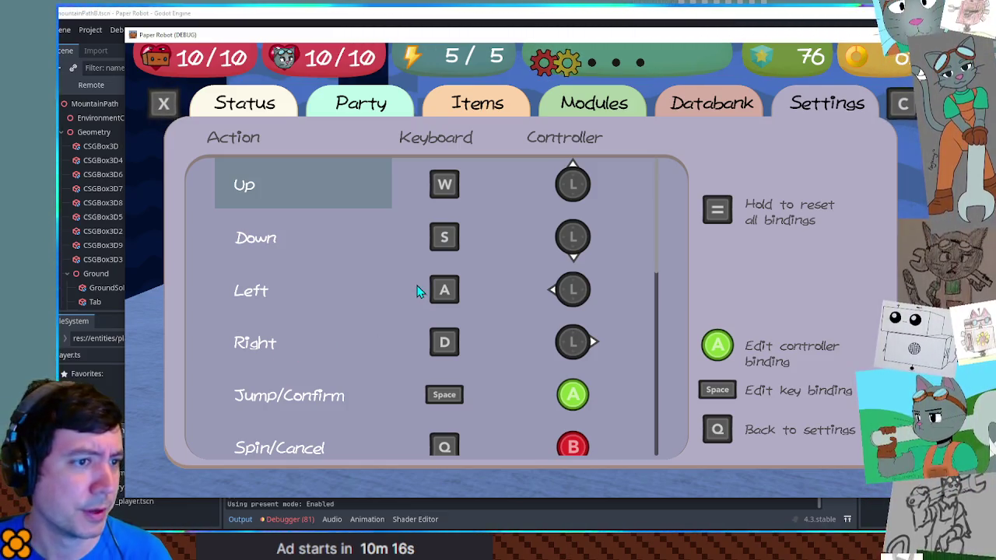
scroll(421, 287, "down", 10)
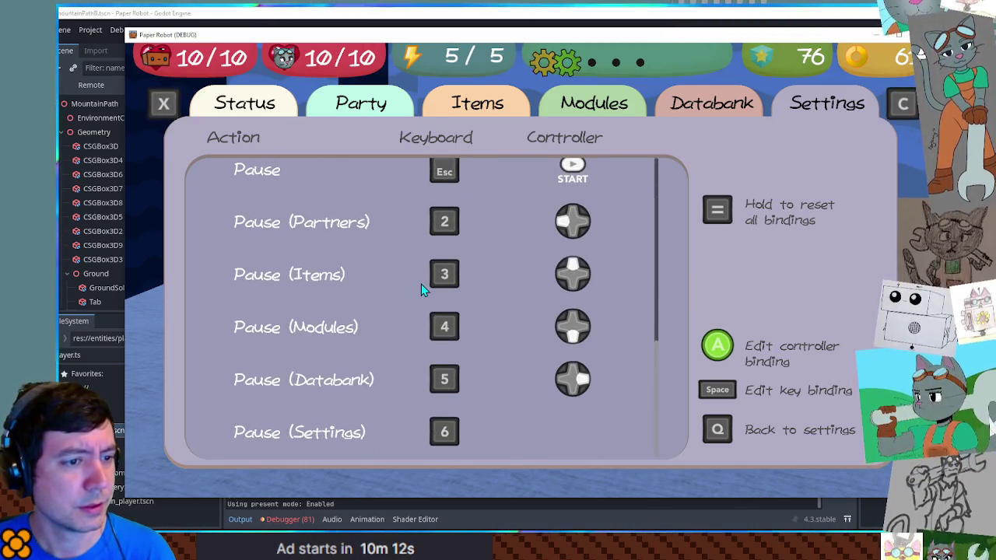
scroll(421, 285, "up", 10)
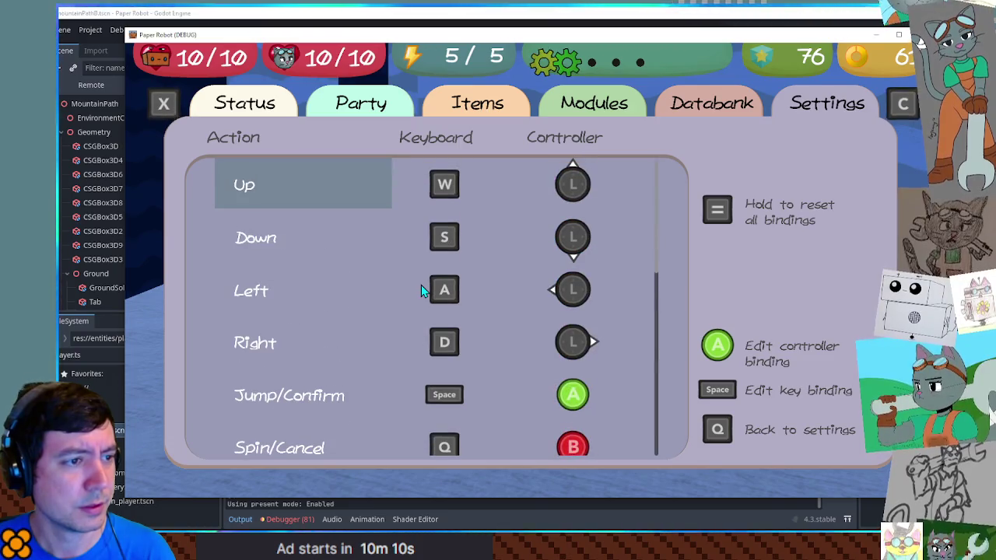
scroll(421, 284, "down", 7)
scroll(421, 291, "down", 2)
scroll(421, 291, "up", 10)
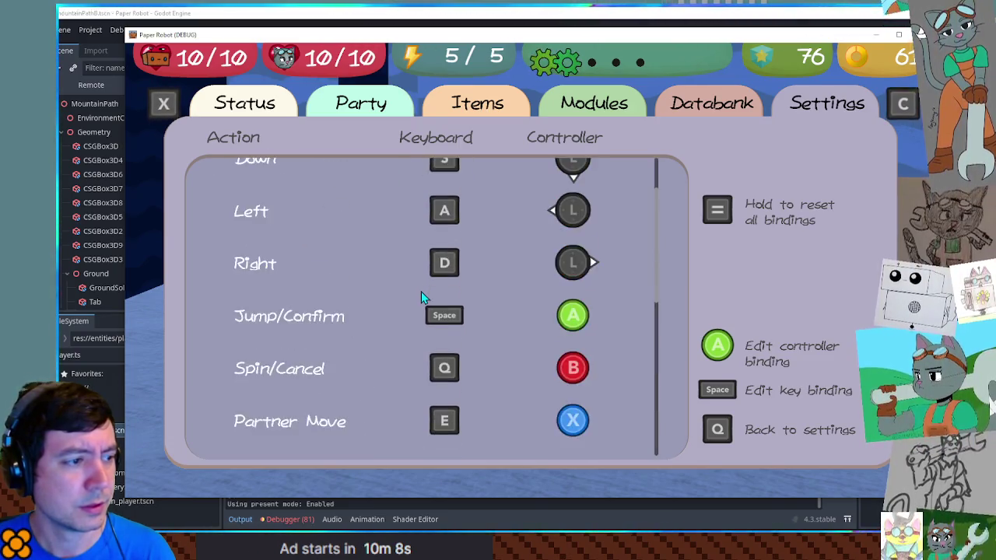
scroll(421, 291, "down", 10)
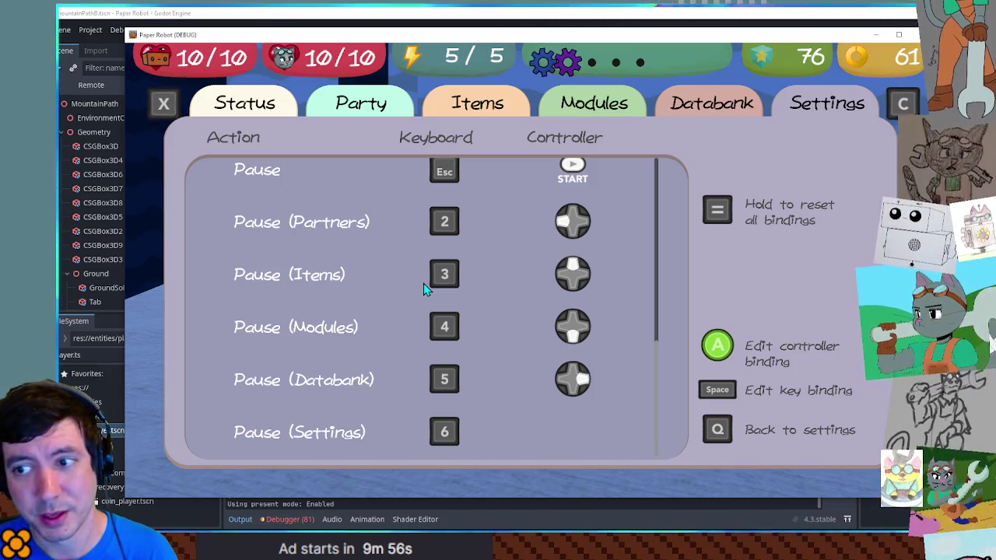
key("s")
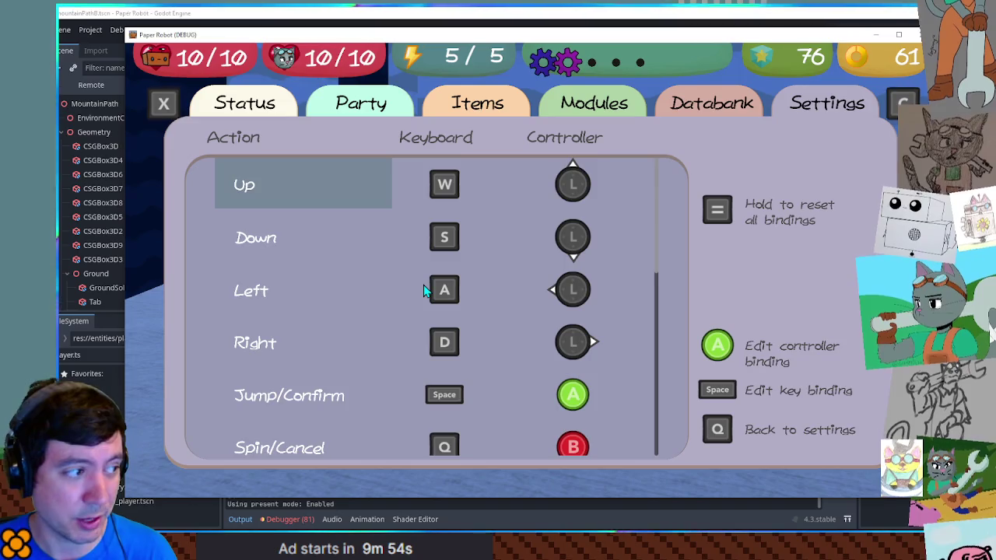
scroll(423, 290, "down", 2)
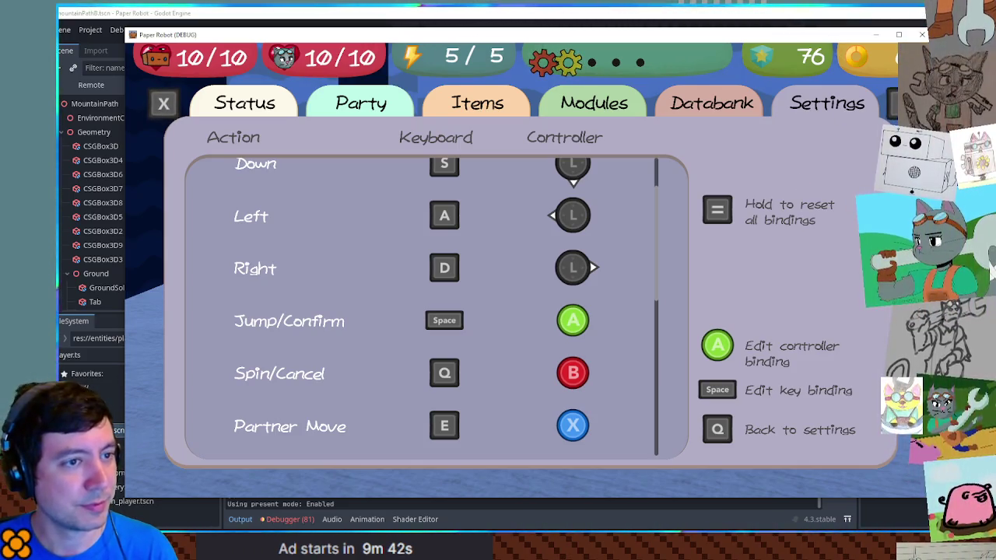
Step: Leave Input Mapping, reopen the pause menu's Settings and open Feedback & Connections
key("q")
key("q")
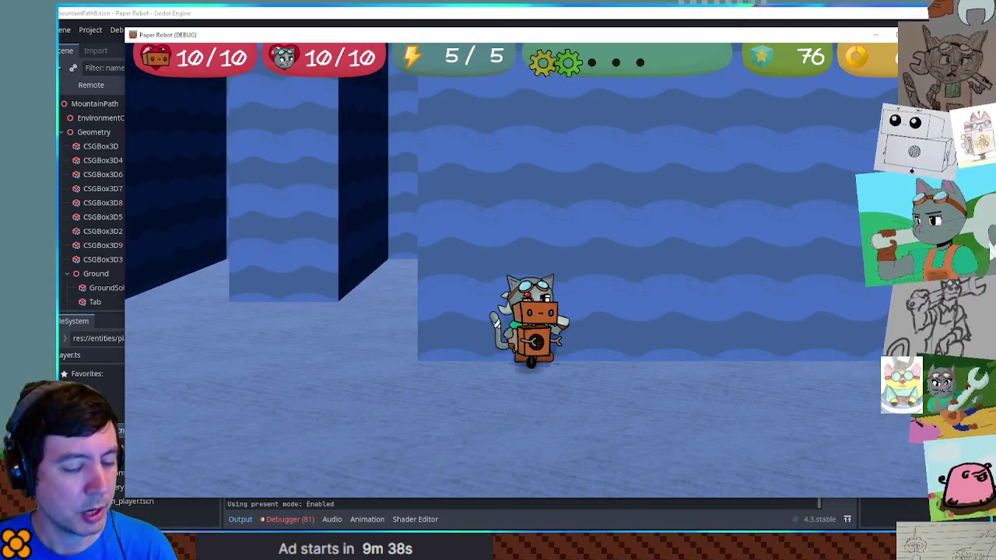
key("Escape")
key("e")
key("Down")
key("Return")
Step: Browse the Steam Discussions and Official Discord Server links, ending on Back
key("Down")
key("Down")
key("Down")
key("Up")
key("Up")
key("Up")
key("Down")
key("Down")
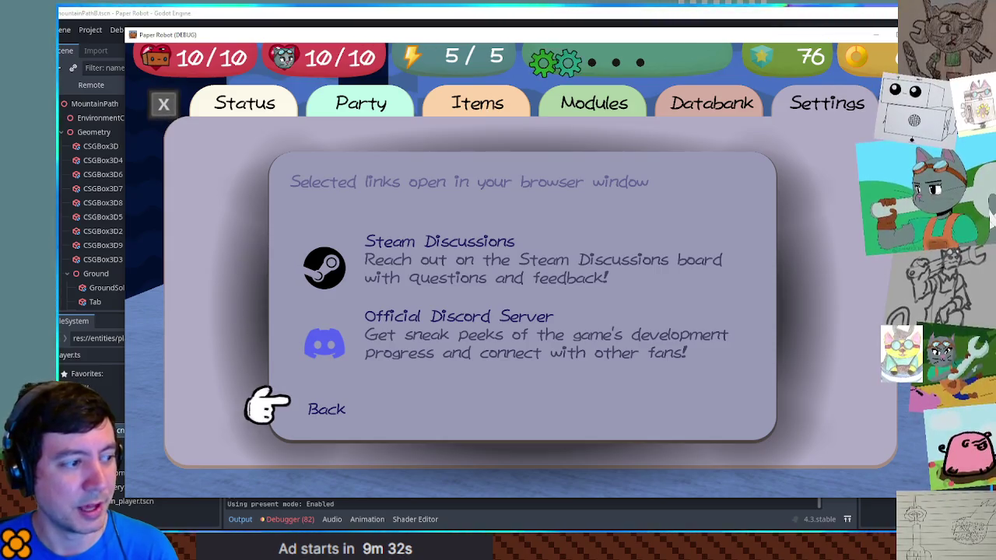
key("Up")
key("Up")
key("Down")
key("Down")
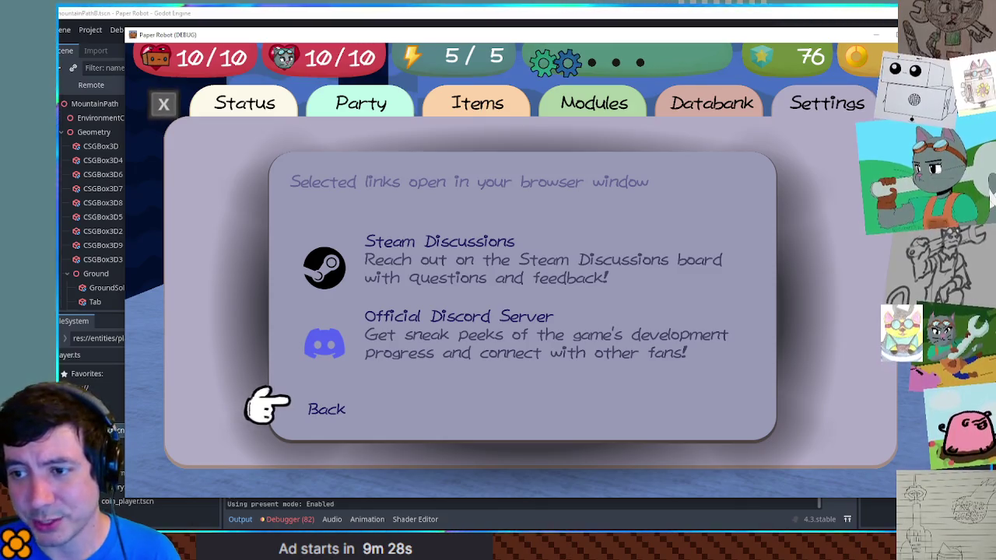
key("Up")
key("Up")
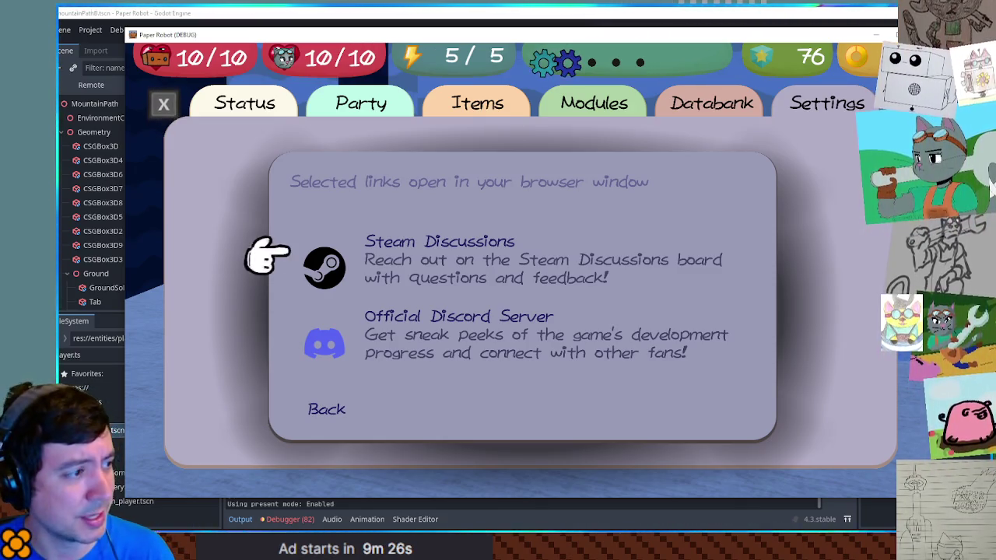
key("Down")
key("Down")
key("Up")
key("Up")
key("Down")
key("Down")
Step: Back out of the menus and walk the robot left and up the stairs
key("Return")
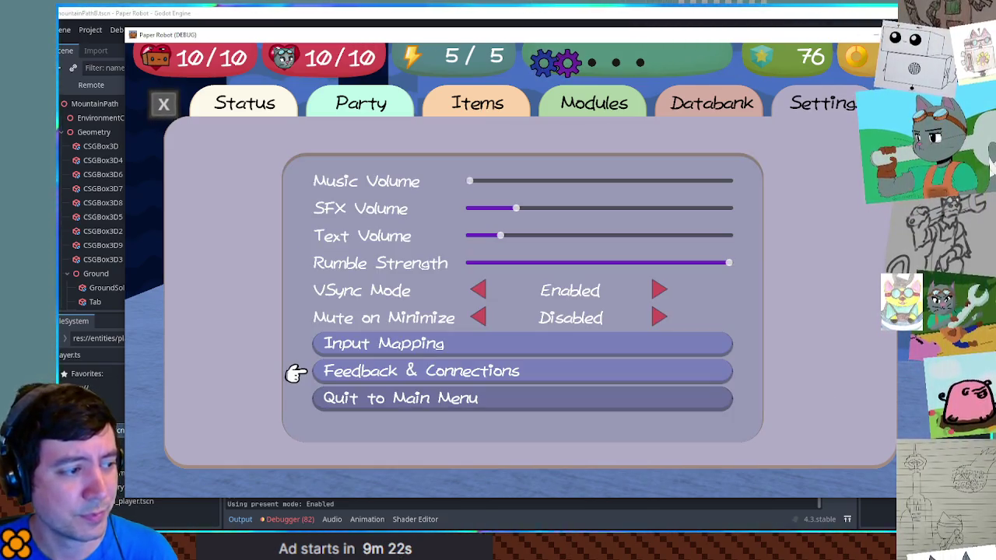
key("Escape")
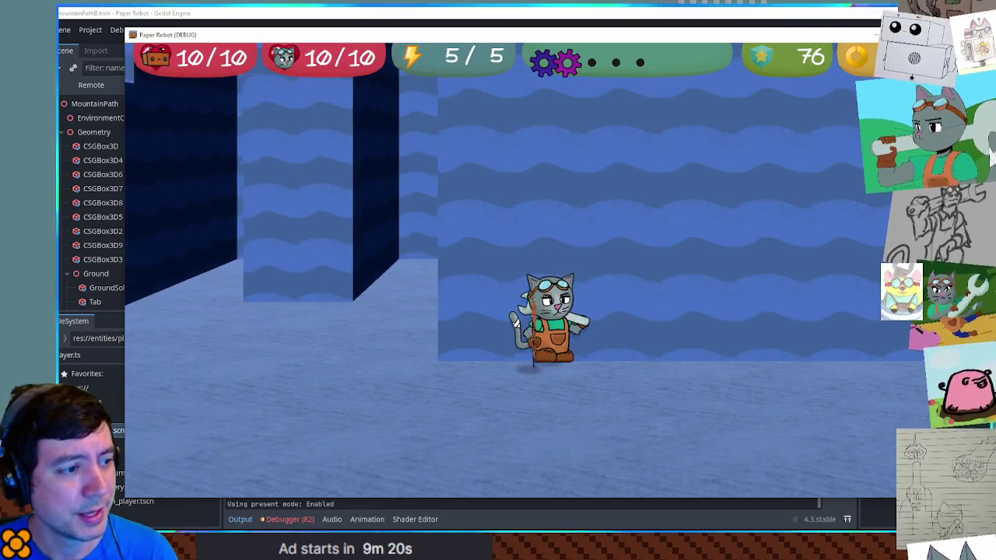
key("Left")
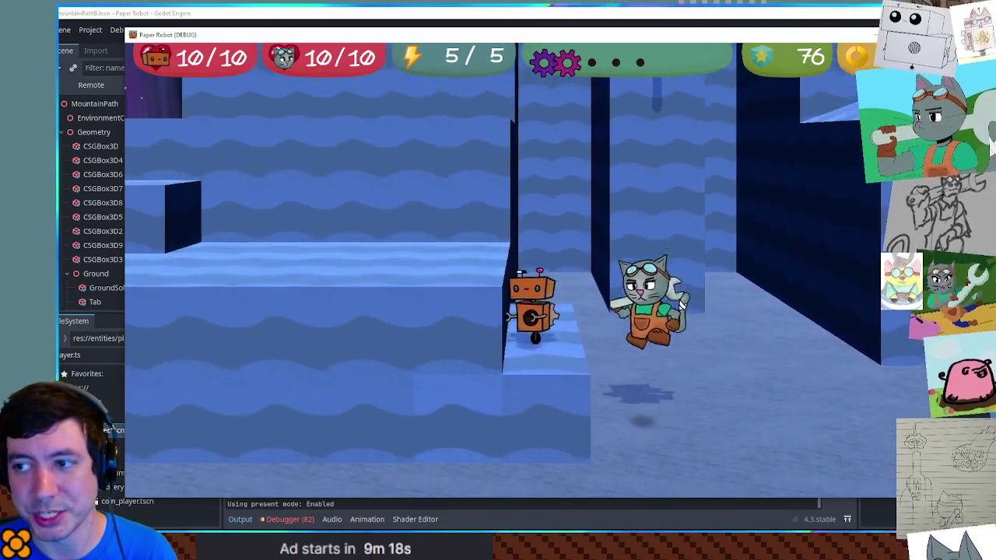
key("Up")
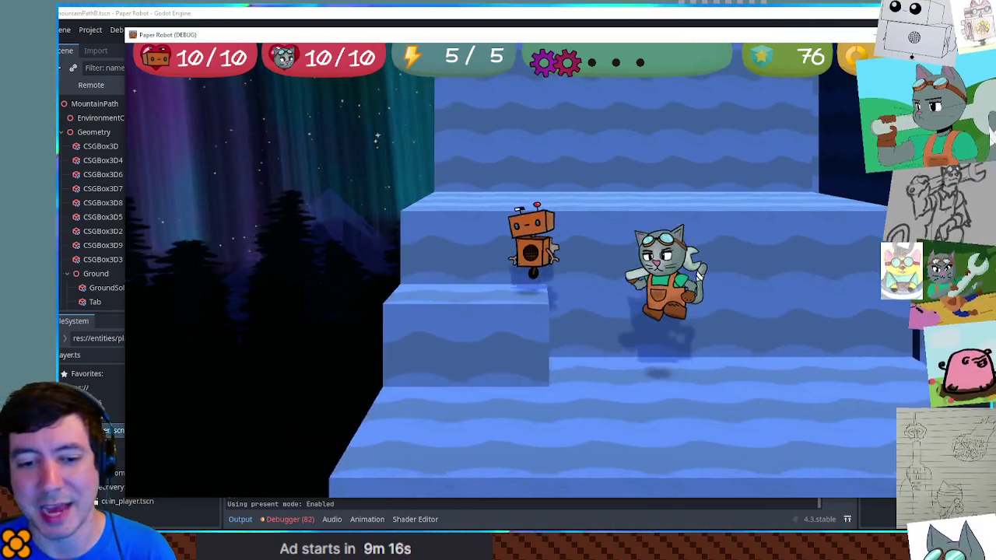
Step: Cycle partners to the penguin and use its freeze ability to become an ice block
key("Right")
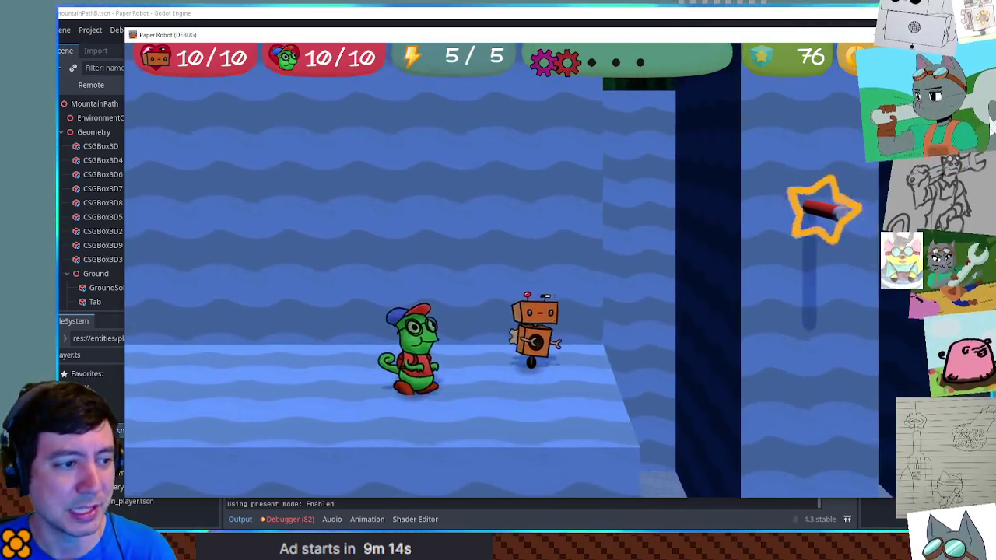
key("Right")
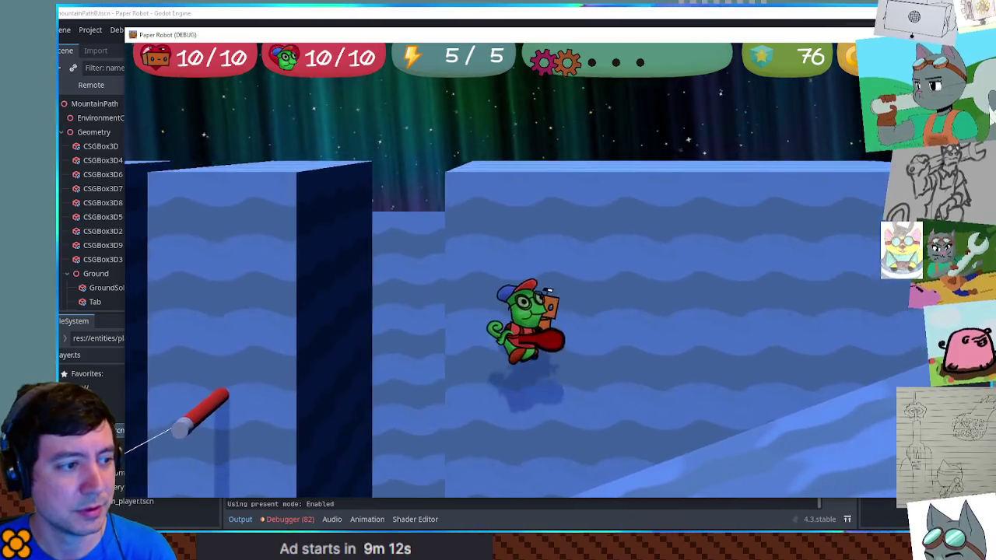
key("Tab")
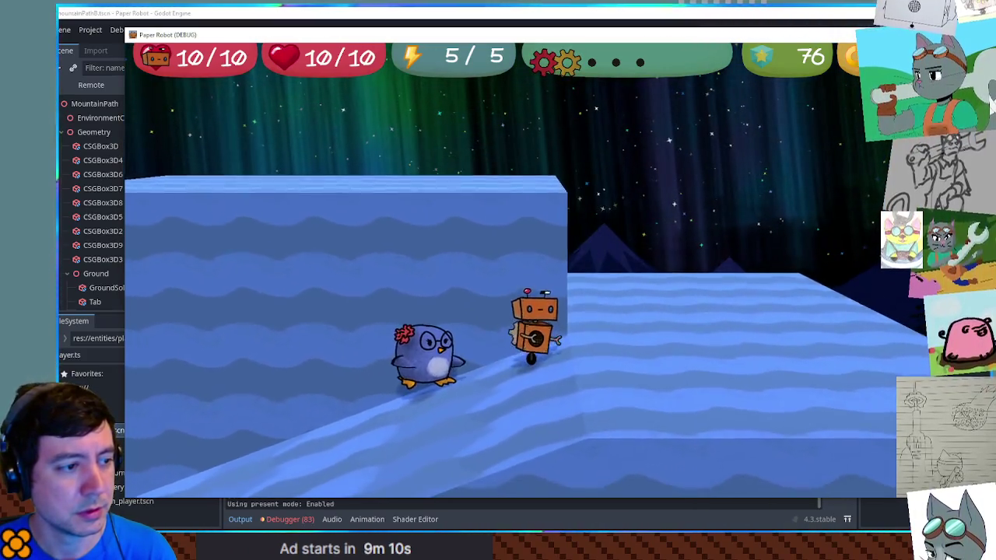
key("e")
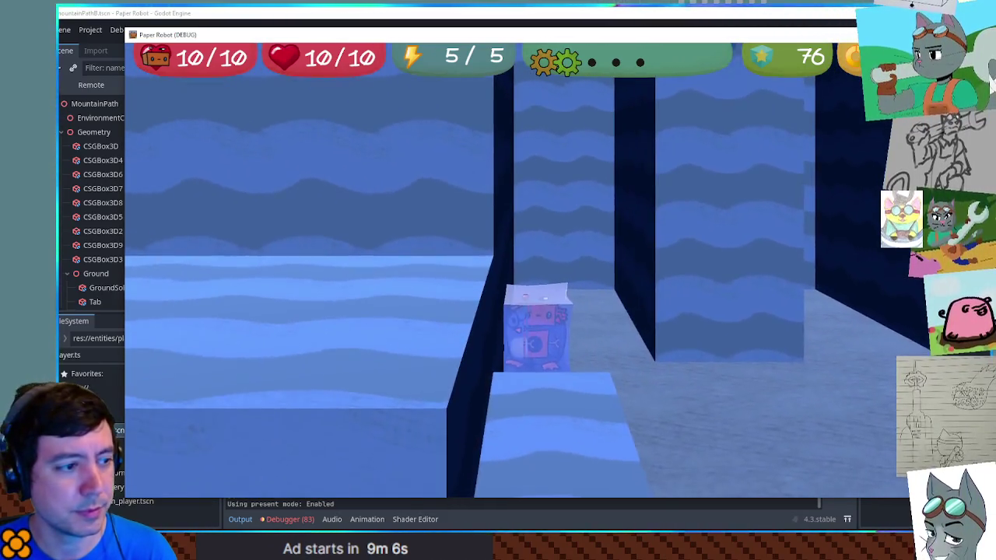
left_click(724, 13)
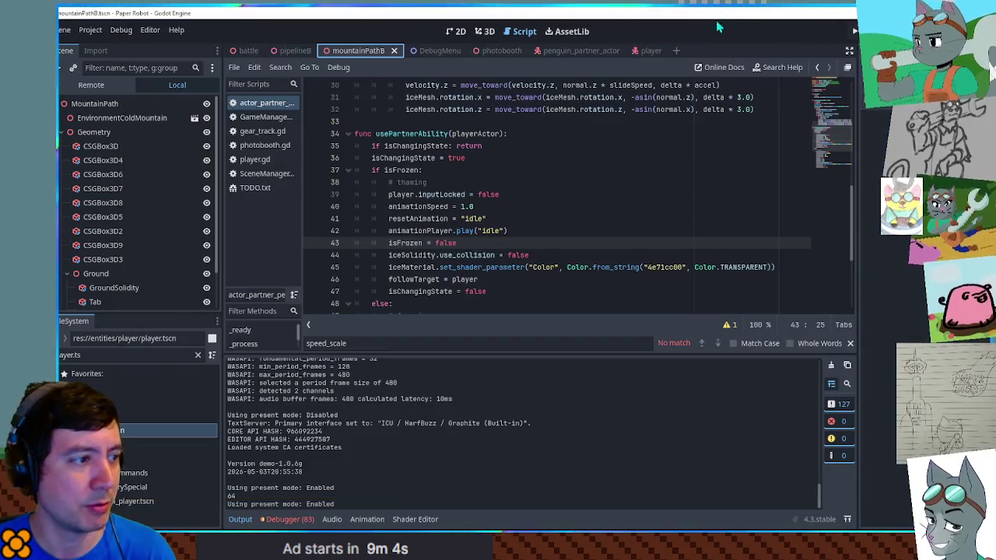
Step: Declare func freezeActor(actor): below the freezing block
double_click(438, 205)
scroll(412, 206, "down", 3)
scroll(404, 207, "down", 2)
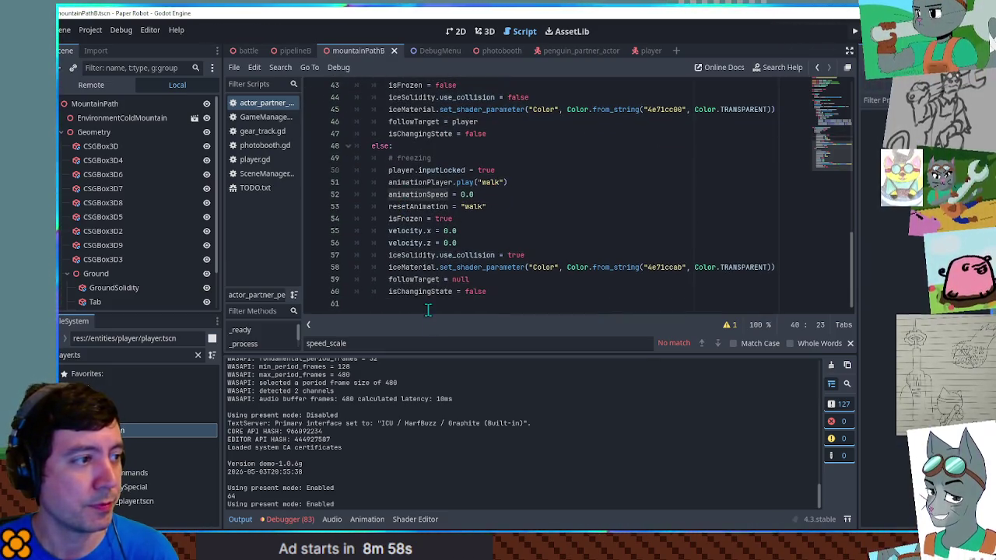
double_click(432, 182)
double_click(430, 204)
double_click(429, 195)
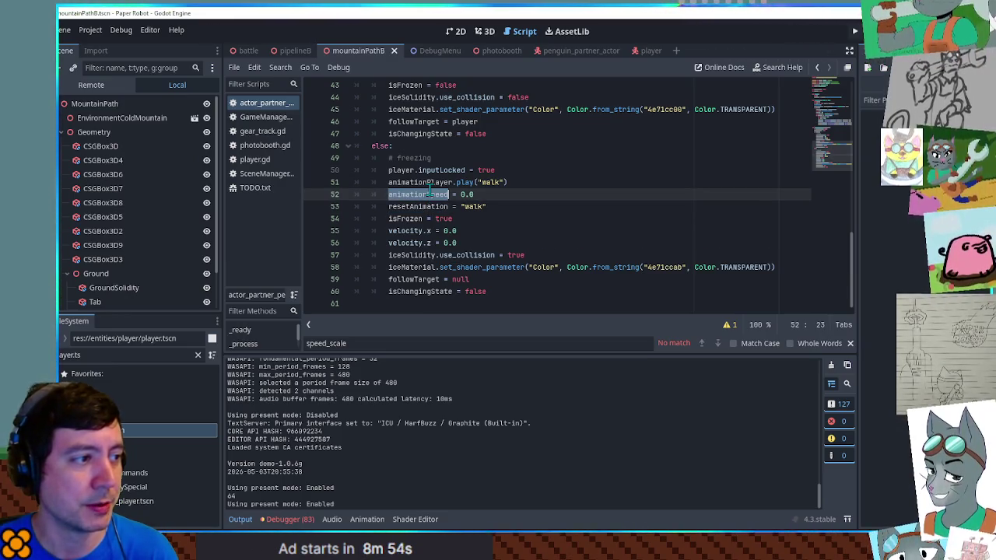
left_click(447, 305)
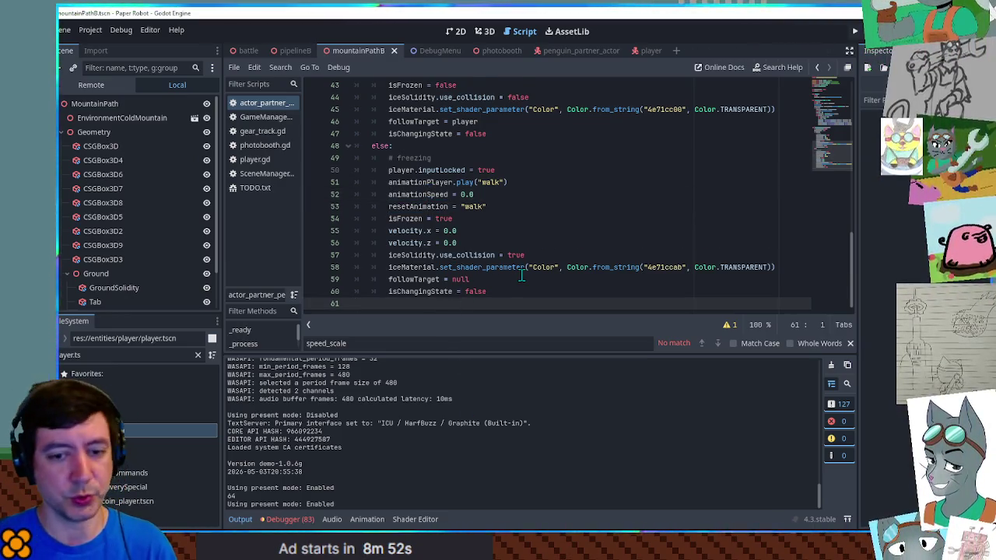
key("Return")
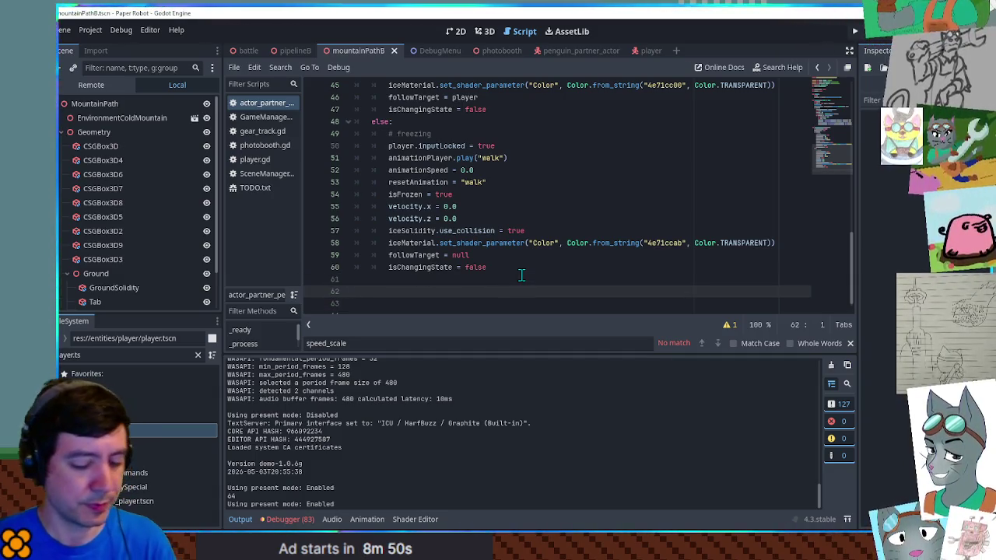
type("func freezeActor(")
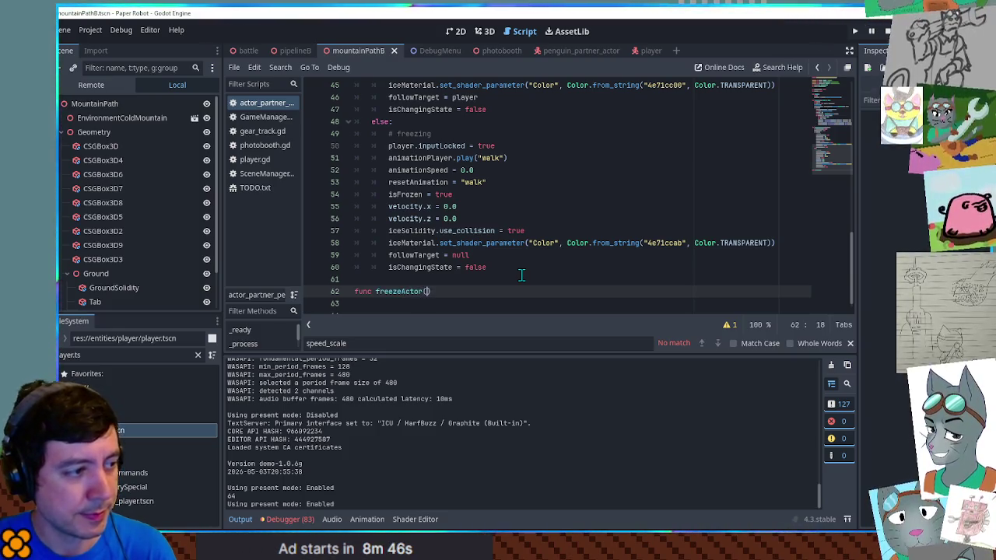
type("actor):")
key("Return")
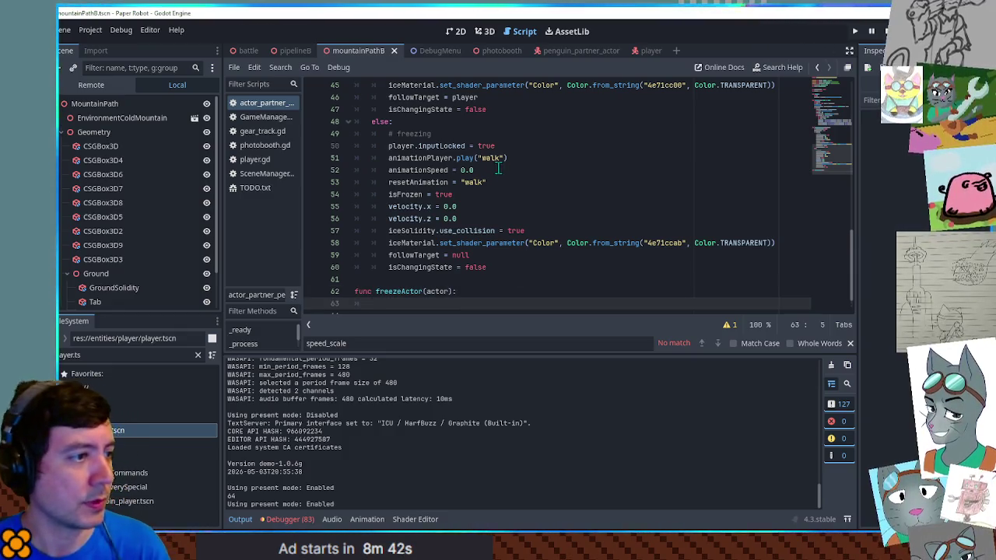
Step: Fill freezeActor with the three freezing animation lines, each prefixed with actor
left_click_drag(498, 182, 539, 145)
key("ctrl+c")
left_click(474, 291)
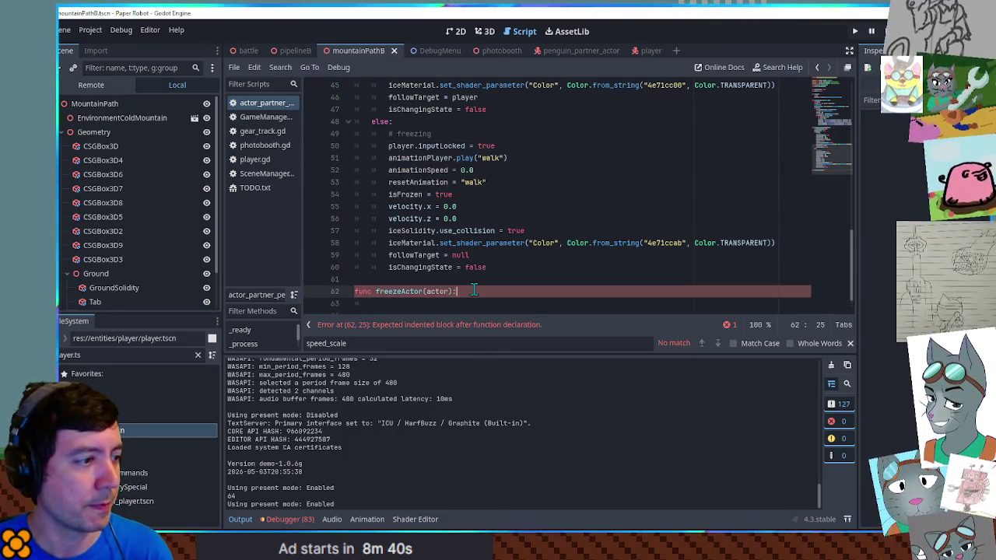
key("Return")
key("ctrl+v")
left_click_drag(469, 304, 389, 278)
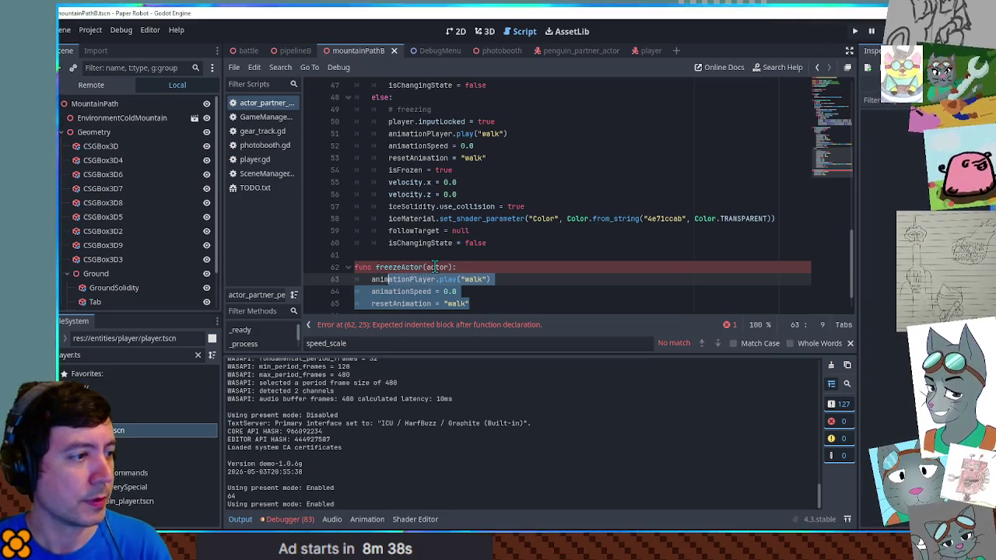
left_click(373, 279)
type("actor.")
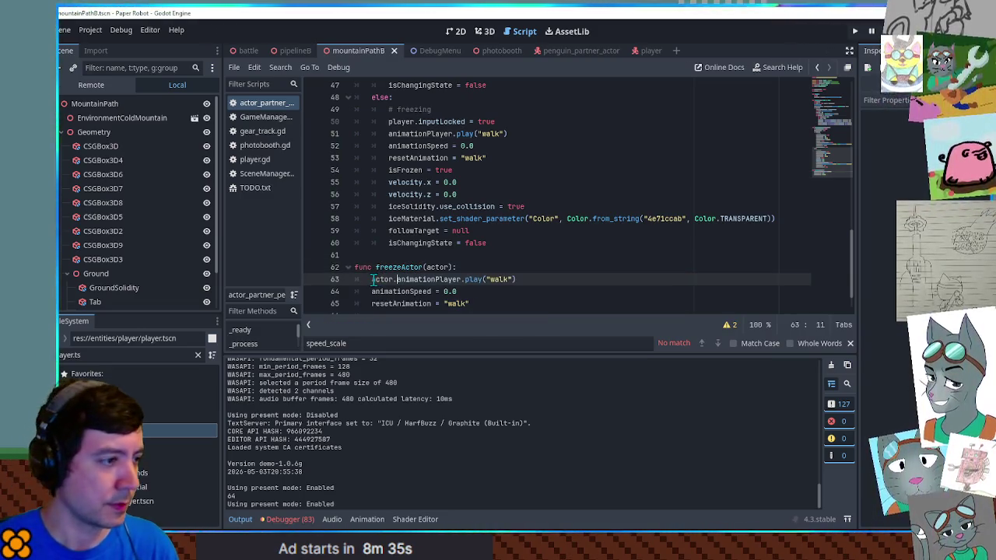
left_click(372, 291)
type("actor.")
left_click(372, 304)
type("actor.")
Step: Duplicate freezeActor as thawActor and give it the thawing animation lines prefixed with actor
left_click_drag(500, 303, 509, 254)
key("ctrl+shift+d")
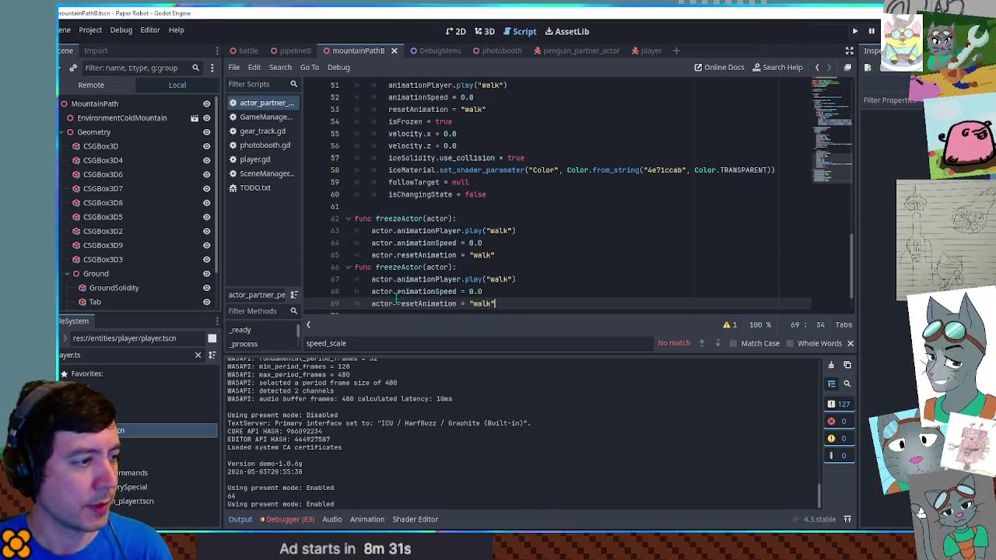
double_click(393, 267)
type("thawActor")
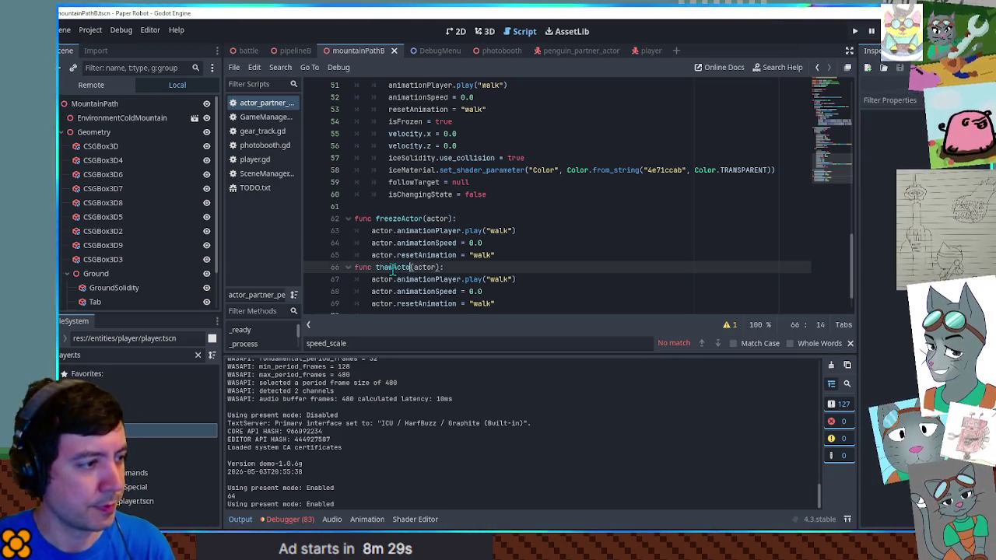
scroll(513, 183, "up", 6)
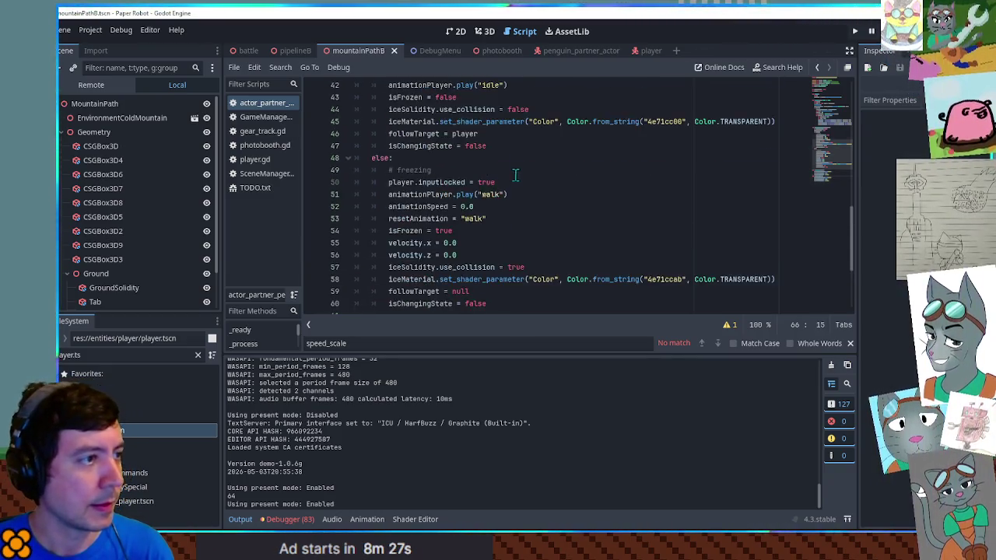
left_click_drag(520, 193, 543, 159)
key("ctrl+c")
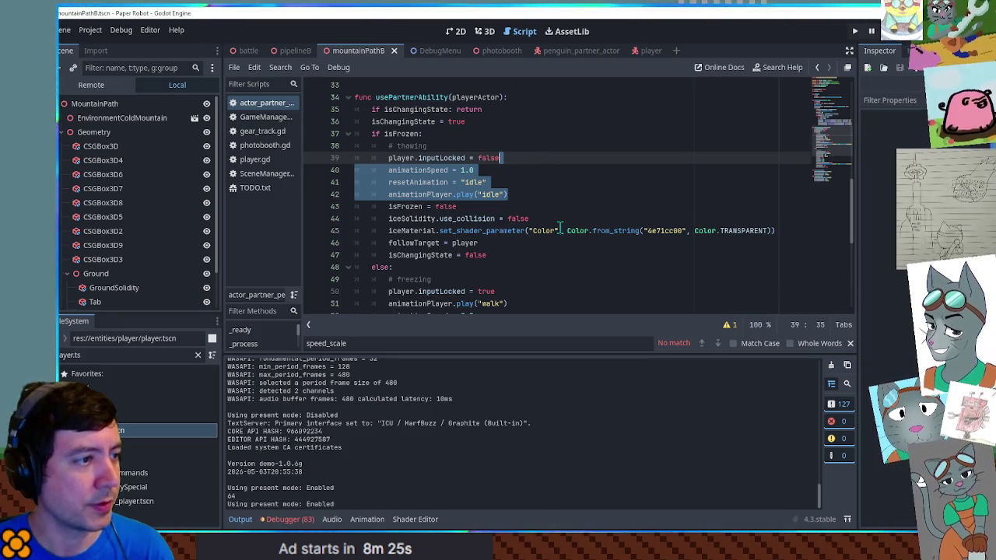
scroll(560, 228, "down", 7)
left_click_drag(534, 278, 541, 236)
key("ctrl+v")
mouse_move(371, 219)
left_mouse_down()
mouse_move(396, 219)
mouse_move(383, 269)
left_mouse_up()
type("actor.")
type("actor.")
type("actor.")
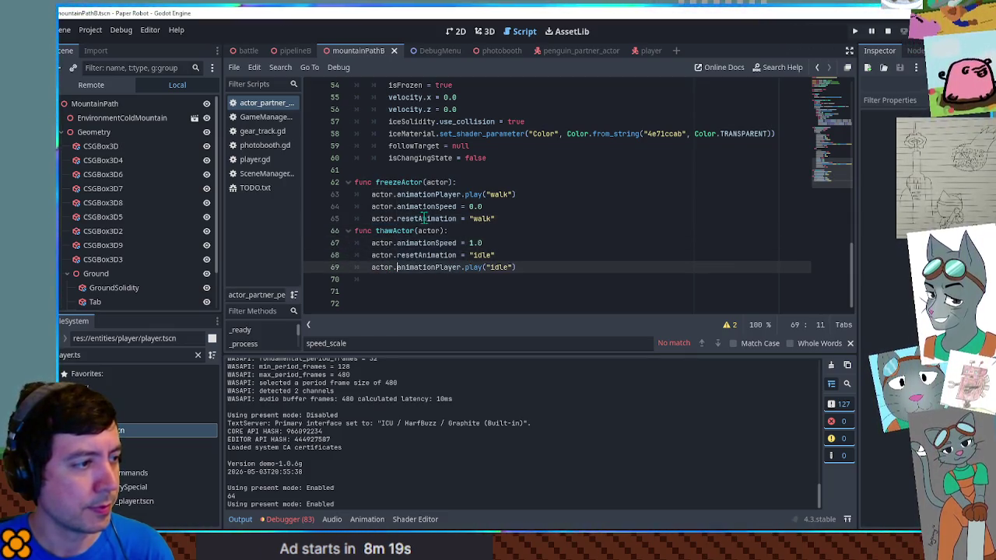
Step: Select the three inline animation lines in the freezing branch for replacement
double_click(401, 182)
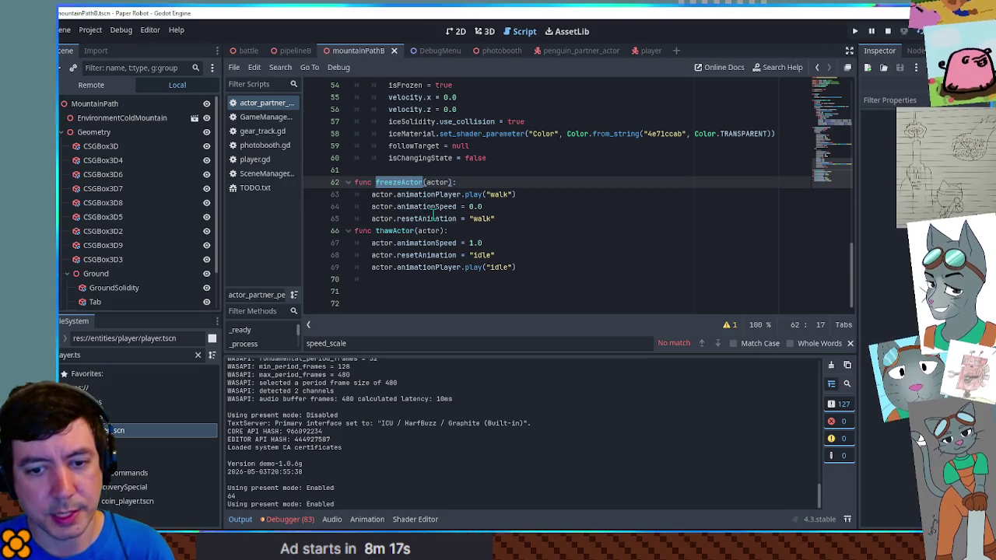
scroll(425, 206, "up", 5)
double_click(411, 231)
left_click_drag(411, 230, 487, 254)
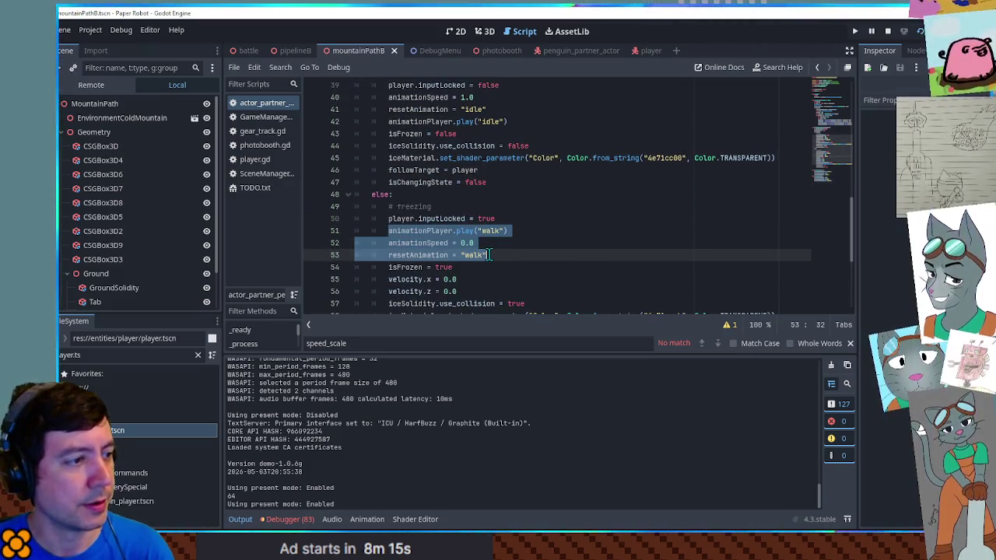
Step: Replace the inline animation lines with freezeActor(self) and thawActor(self) calls
type("freezeActor")
type("(")
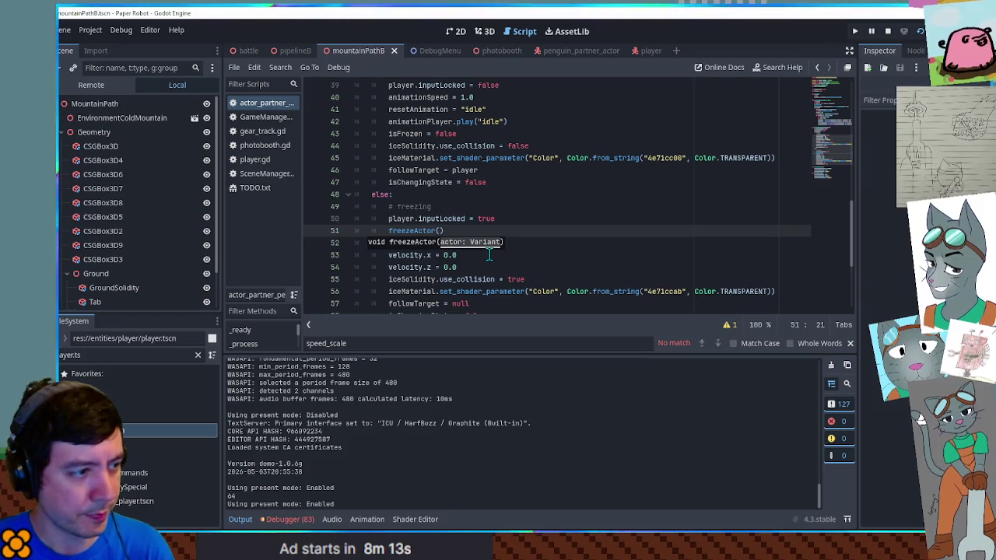
type("self")
mouse_move(502, 231)
left_mouse_down()
mouse_move(520, 225)
mouse_move(530, 195)
left_mouse_up()
key("ctrl+x")
scroll(520, 225, "up", 3)
key("ctrl+v")
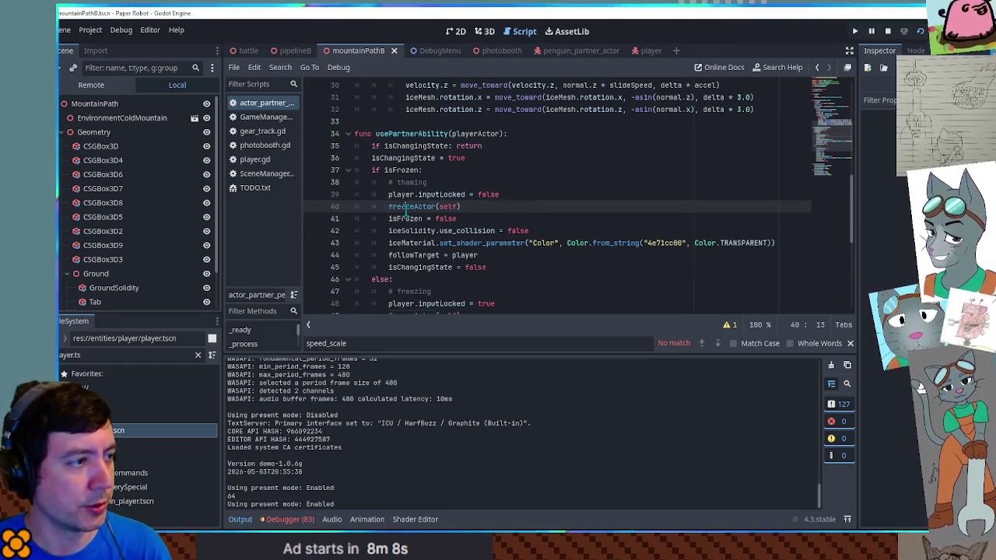
double_click(406, 207)
type("thaw")
key("Return")
Step: Add thawActor(player) and freezeActor(player) calls below the self calls, then save the script
key("ctrl+shift+d")
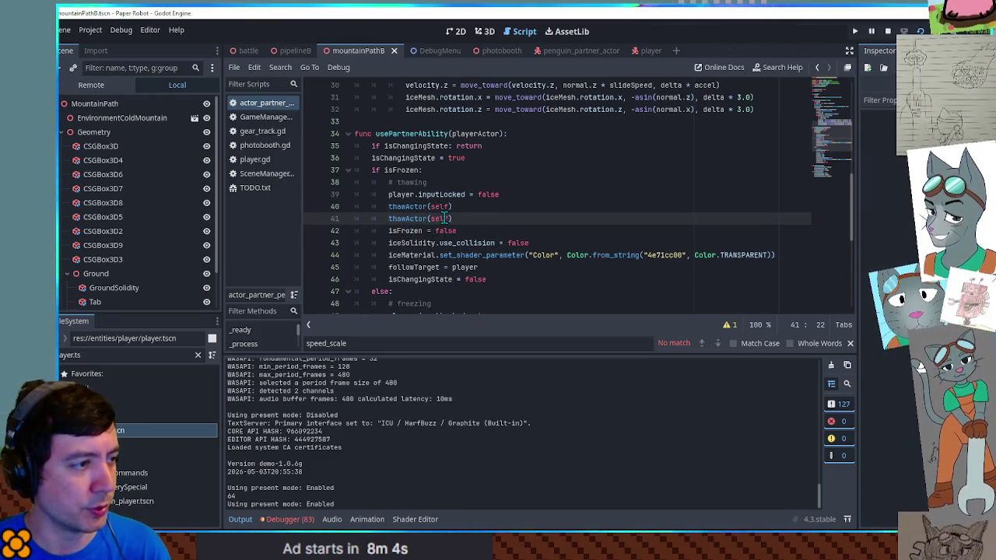
double_click(441, 219)
type("player")
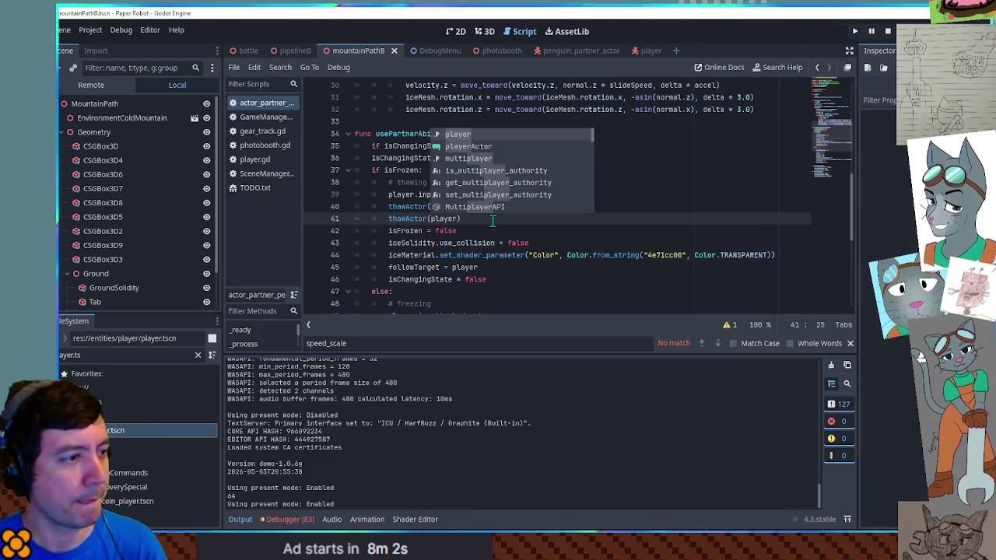
scroll(493, 228, "down", 3)
left_click(463, 182)
key("ctrl+shift+d")
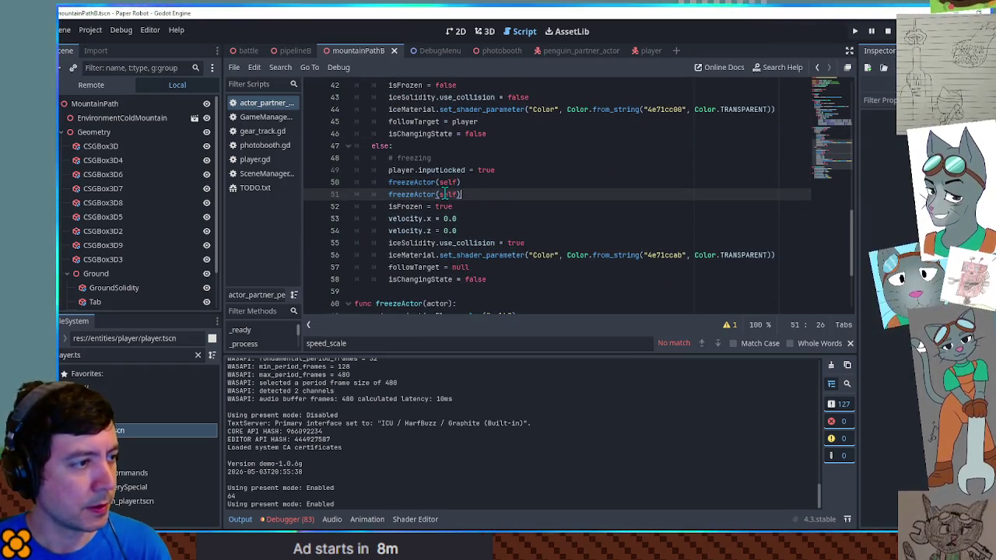
double_click(448, 194)
type("player")
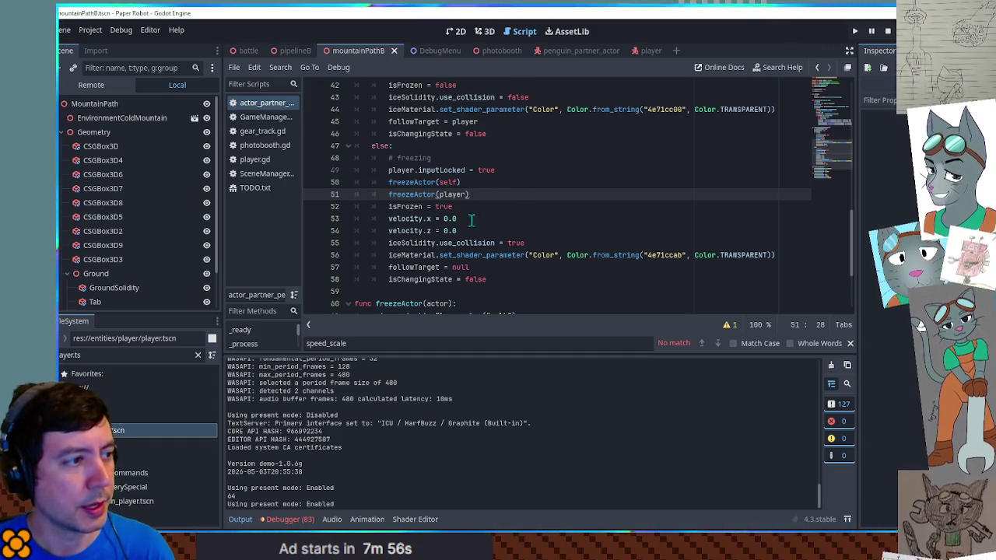
scroll(471, 225, "up", 3)
scroll(572, 168, "down", 1)
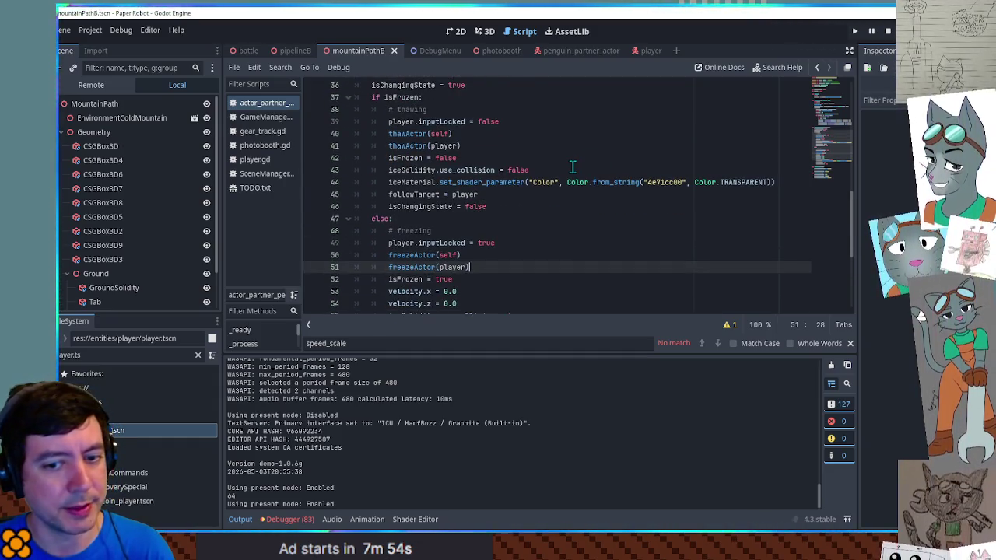
left_click(572, 167)
key("ctrl+s")
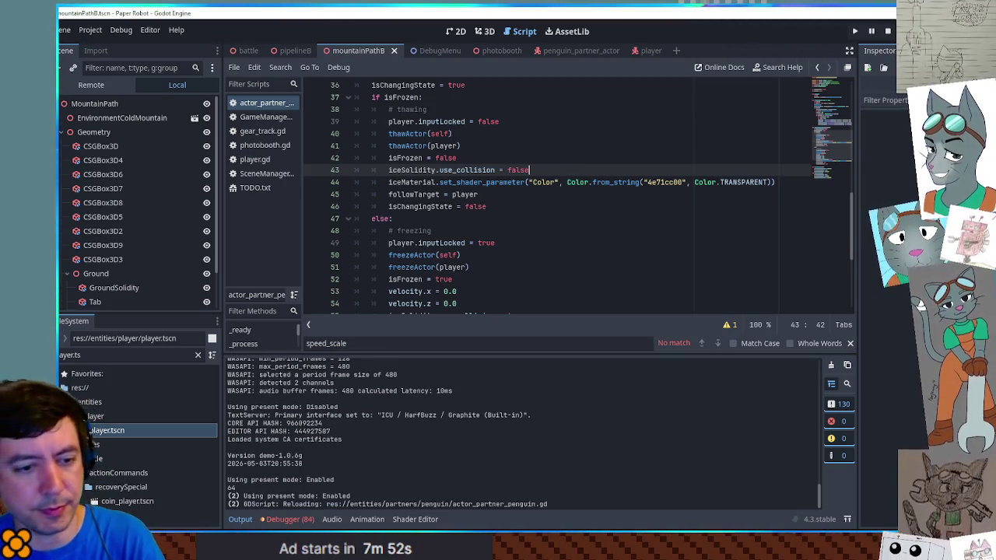
Step: Stop the debug run with F8 and return to the _ready function at the script's top
key("F8")
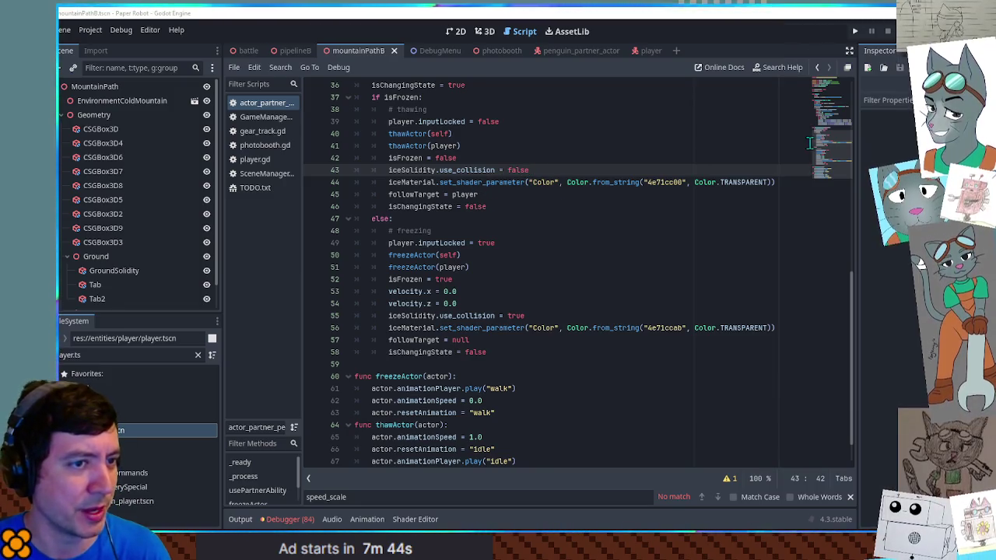
scroll(421, 183, "up", 6)
scroll(391, 178, "up", 4)
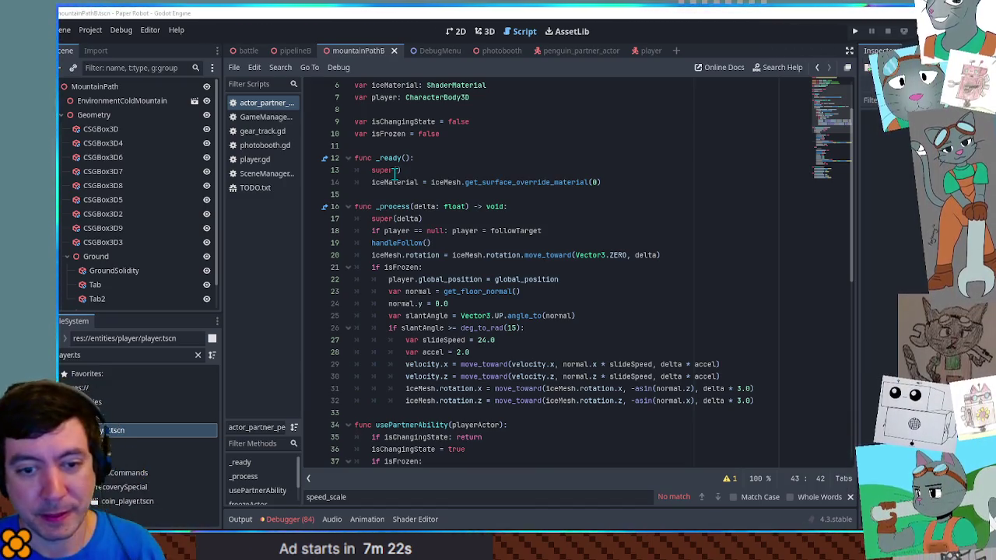
left_click(635, 163)
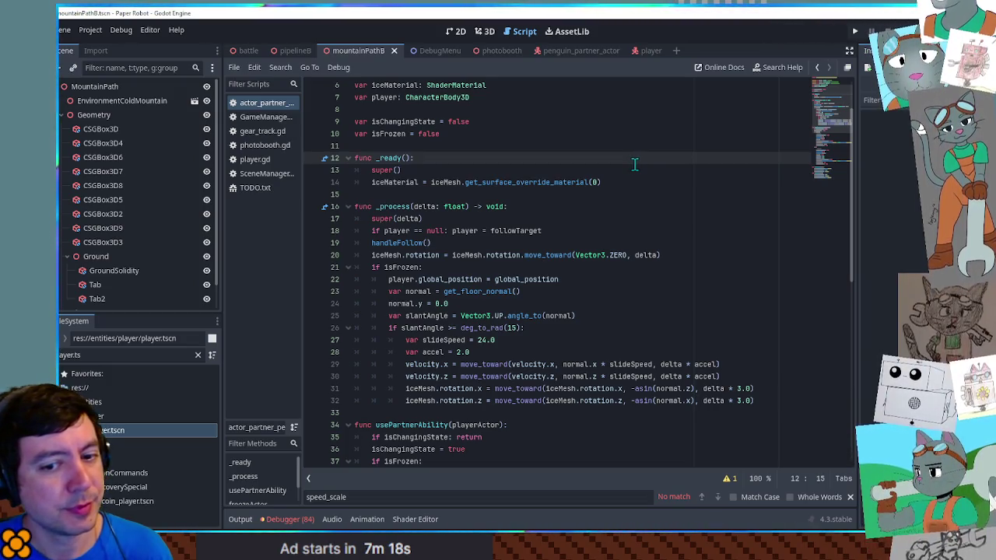